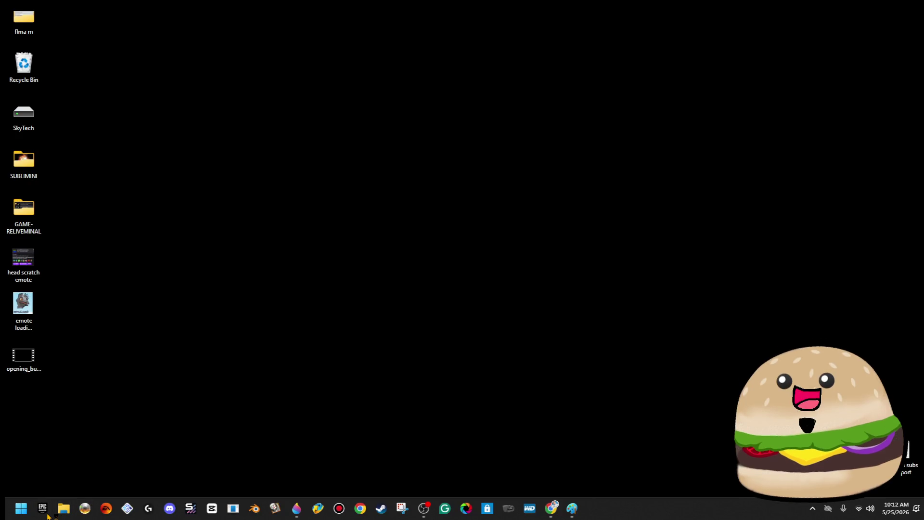
Step: Launch the Epic Games launcher, close its splash, and open File Explorer
left_click(43, 510)
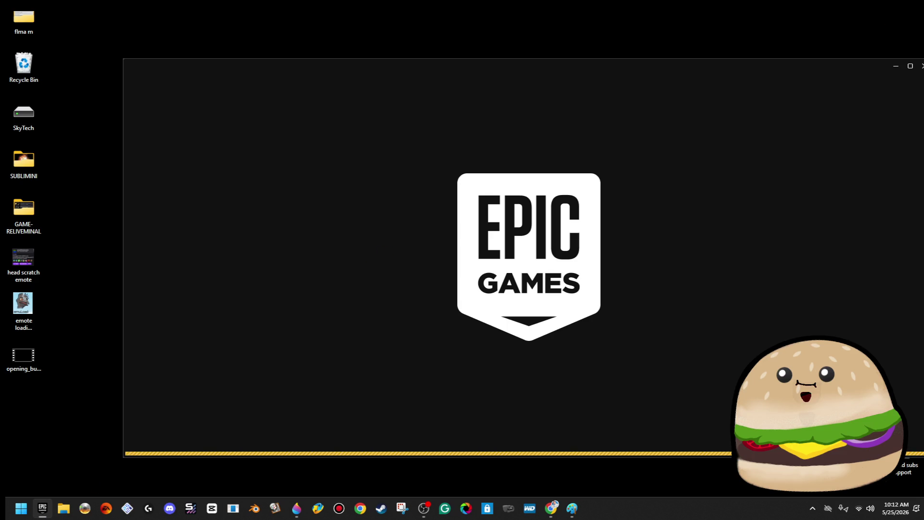
left_click(921, 66)
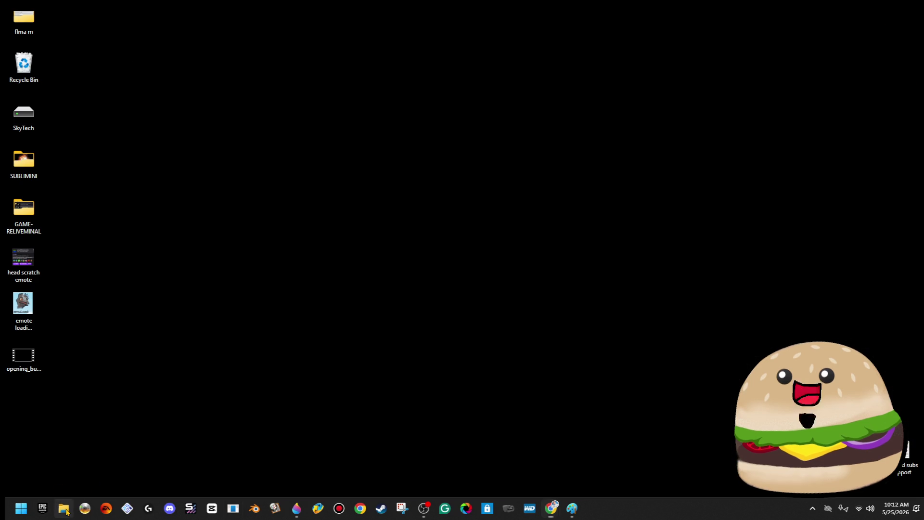
left_click(65, 510)
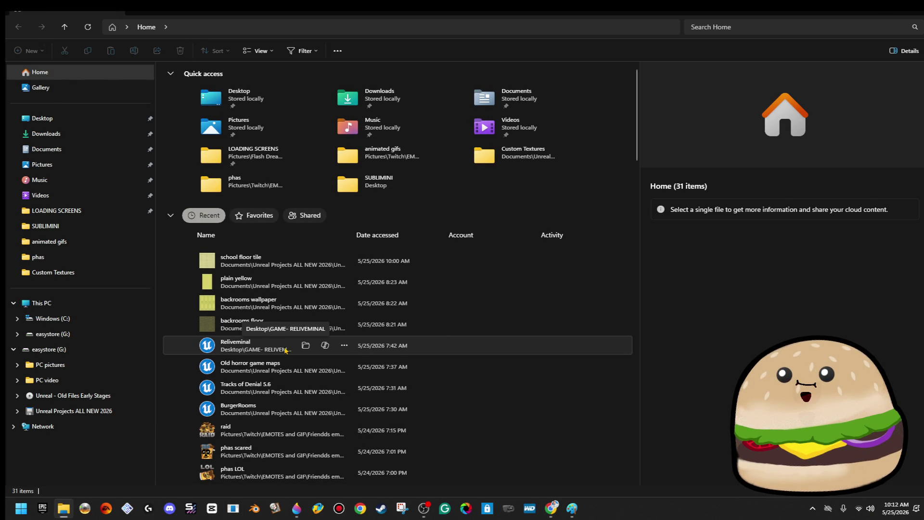
left_click(83, 242)
left_click(94, 227)
left_click(101, 216)
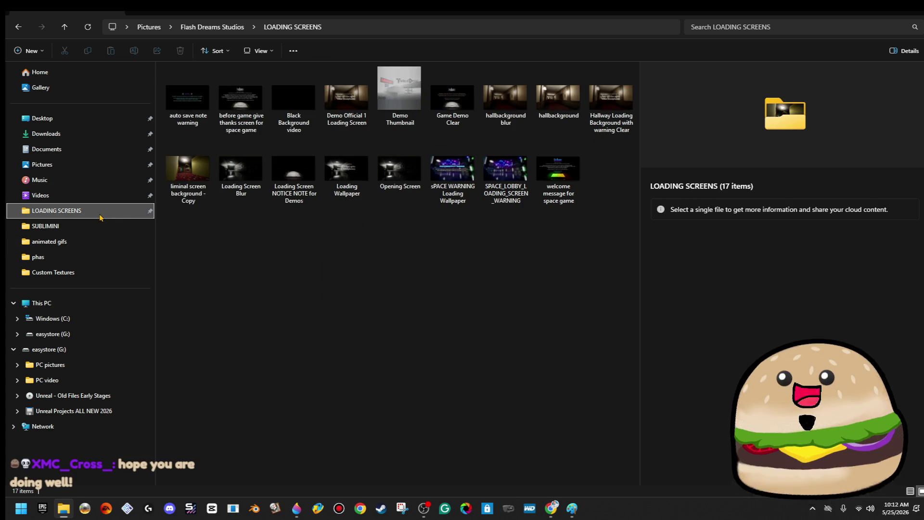
Step: Browse from Documents to GAME- MINI BACKROOM's Custom Textures folder, then close Explorer
left_click(72, 149)
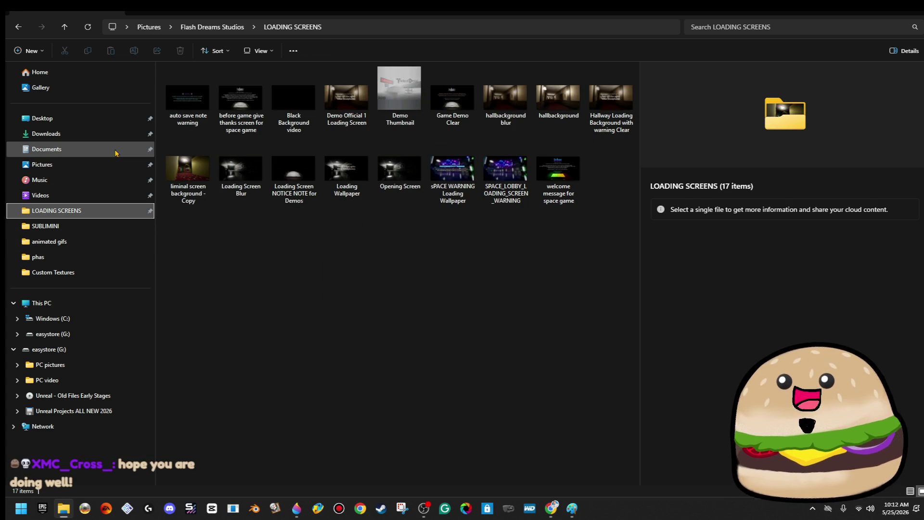
double_click(251, 178)
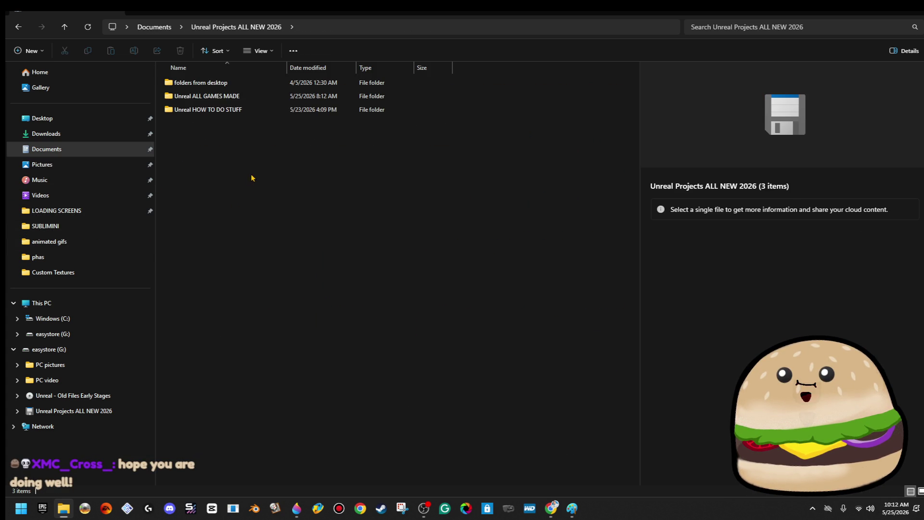
double_click(267, 108)
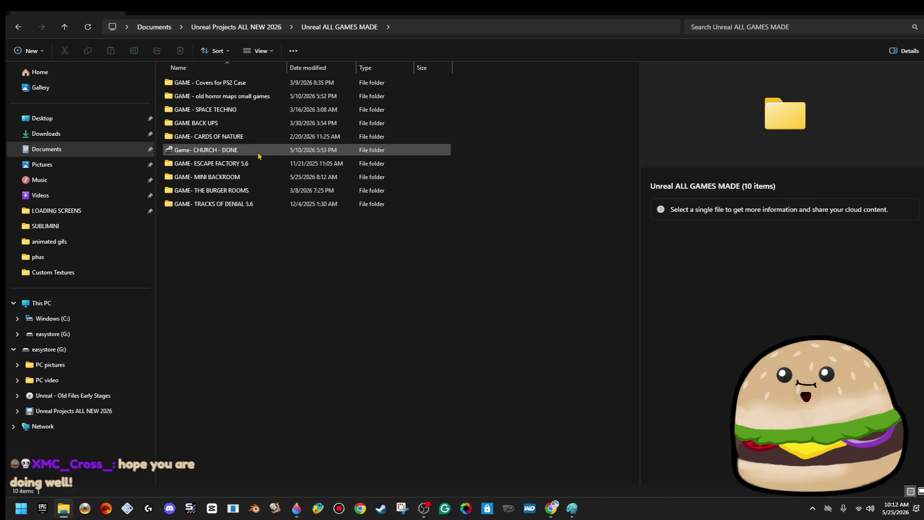
left_click(259, 191)
double_click(260, 178)
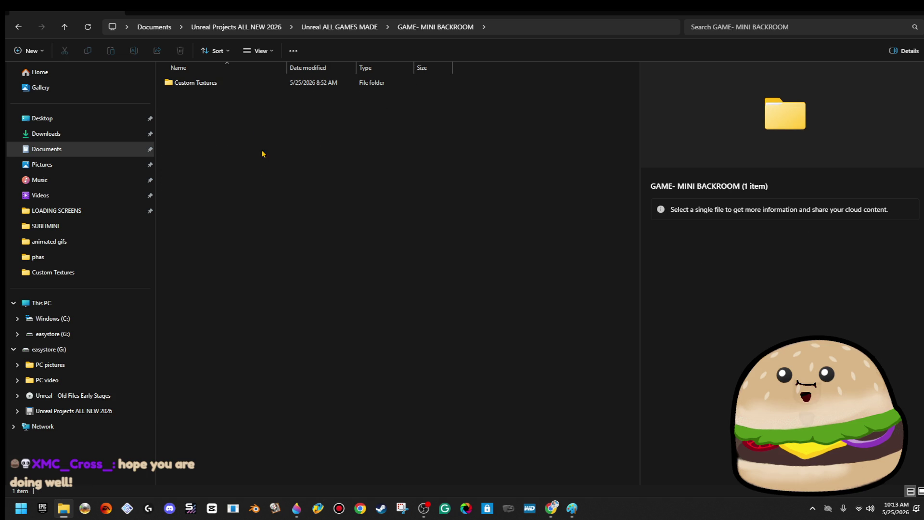
double_click(224, 85)
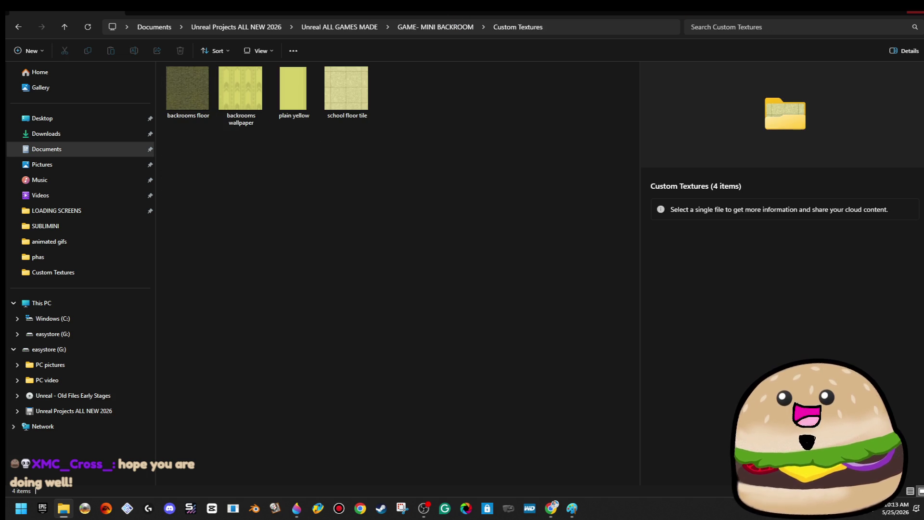
left_click(910, 13)
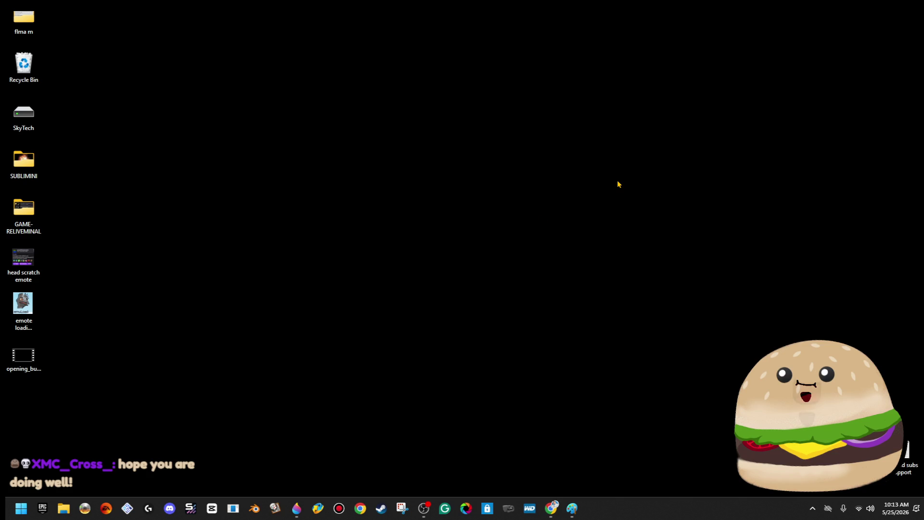
Step: Launch the Reliveminal project from Explorer's recent items, then minimize Explorer
left_click(19, 507)
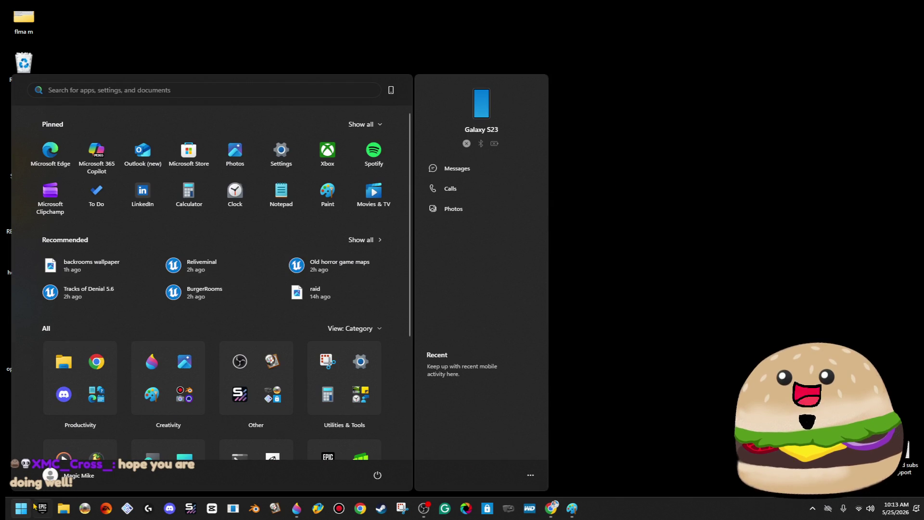
left_click(63, 510)
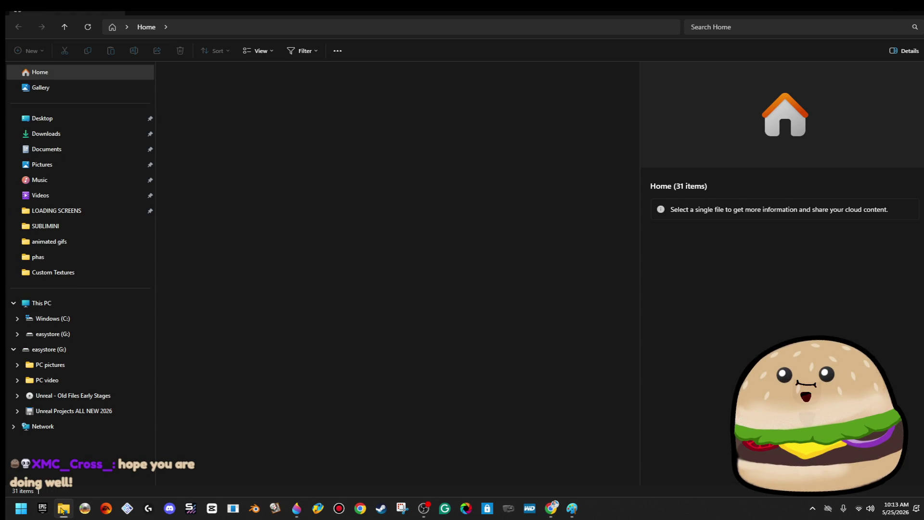
left_click(280, 345)
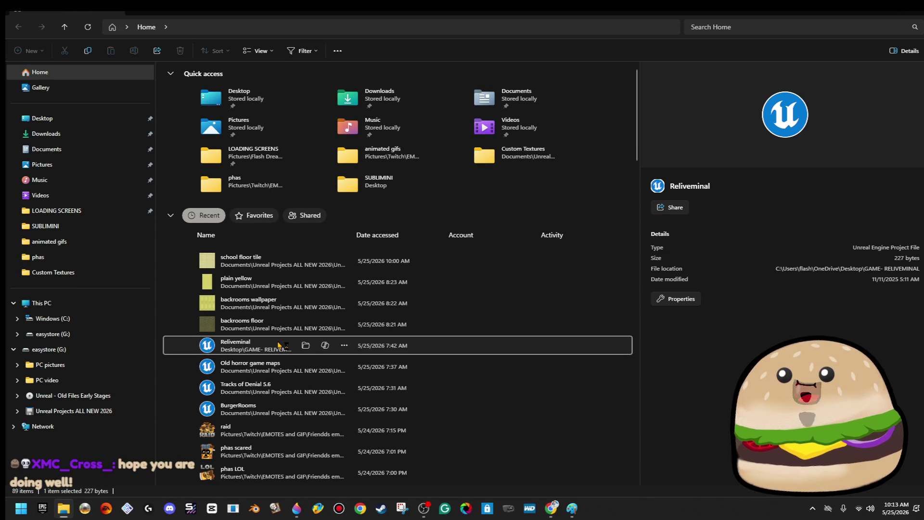
double_click(279, 345)
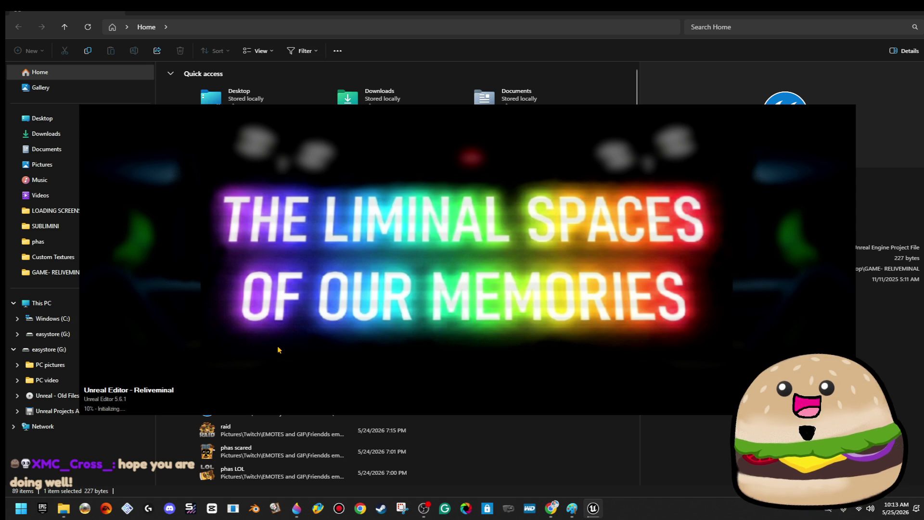
left_click(548, 452)
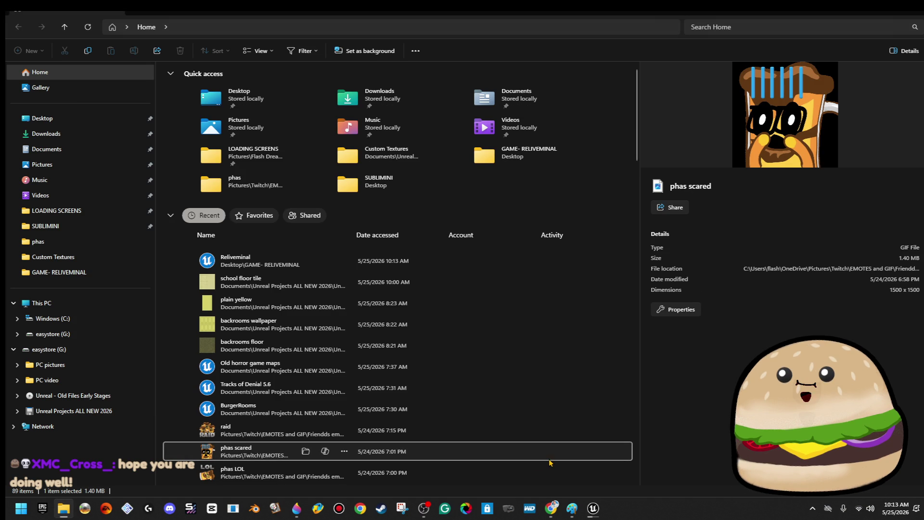
left_click(872, 6)
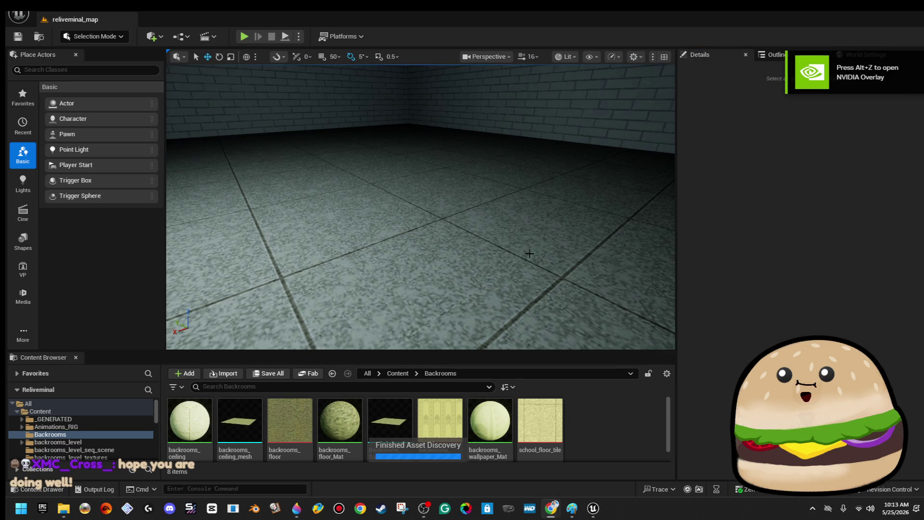
Step: Open the MiniBackrooms level from the Maps folder via File > Open Level
left_click_drag(521, 266, 462, 246)
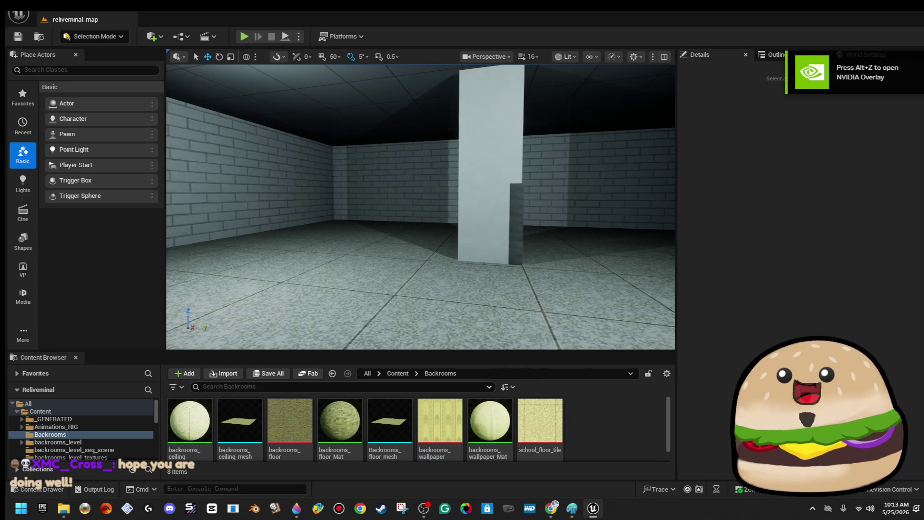
left_click(42, 13)
left_click(70, 49)
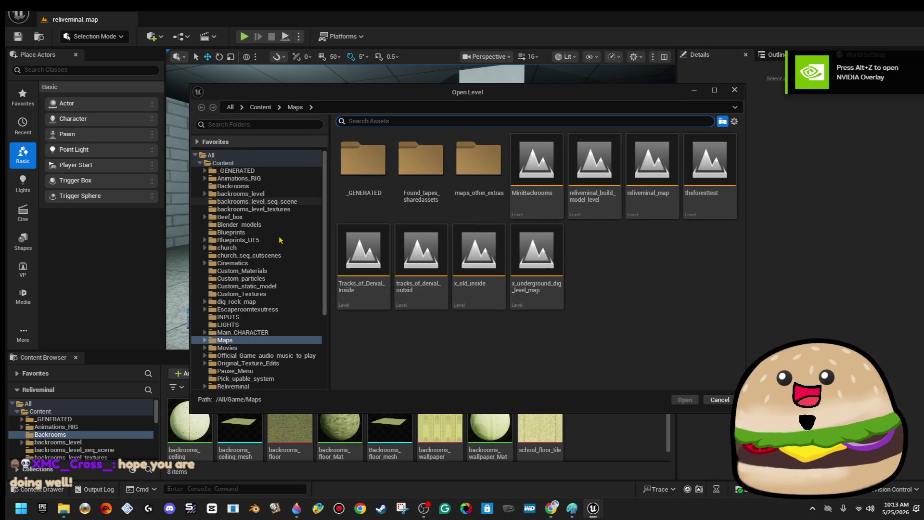
left_click(550, 192)
double_click(550, 192)
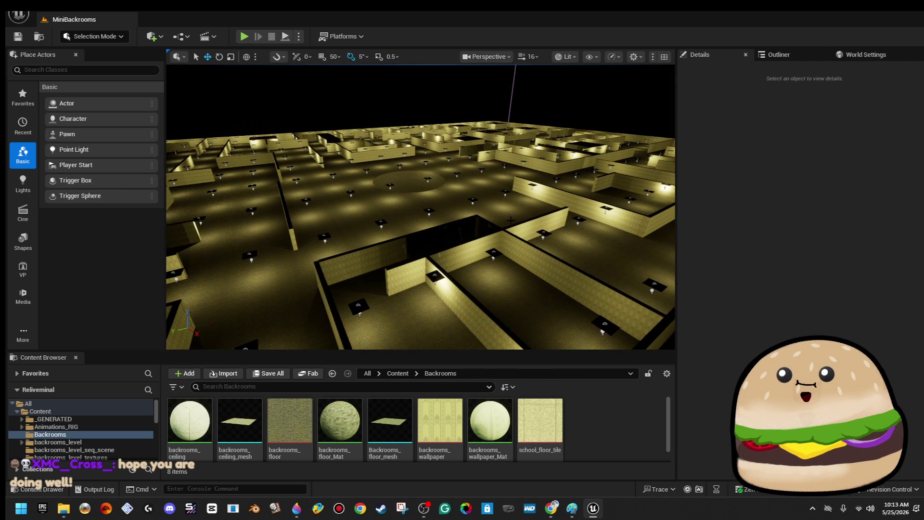
Step: Play the maze from a floor spot with Play From Here, then stop with Esc
right_click(404, 182)
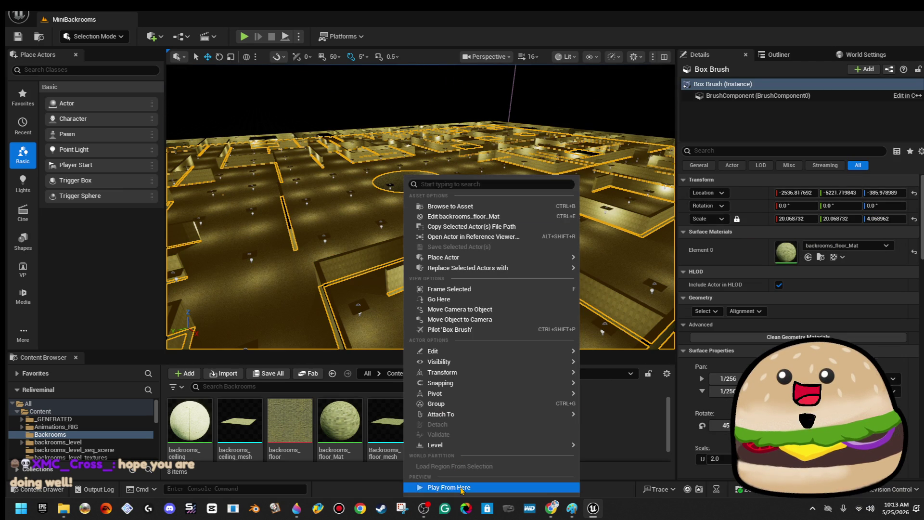
left_click(446, 487)
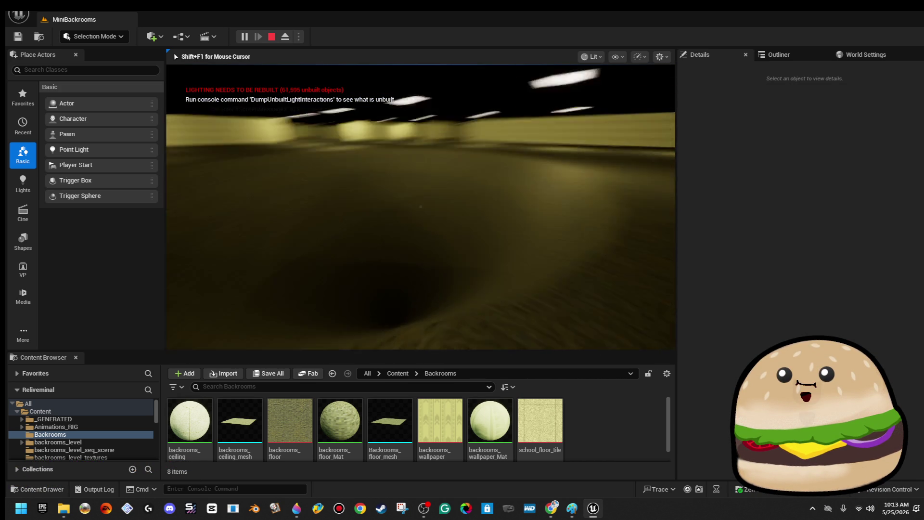
key("Escape")
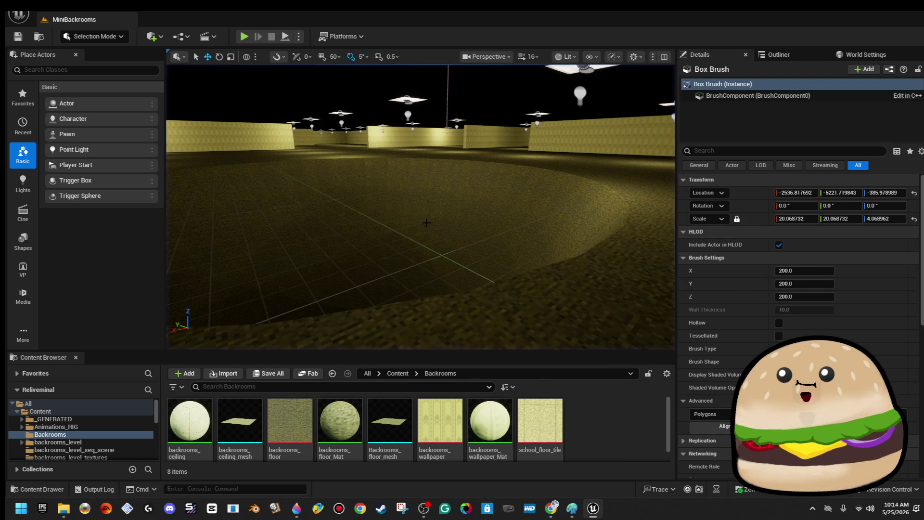
Step: Select the Cone Brush, switch to Brush Editing mode, and pick the cone's top face
left_click(426, 222)
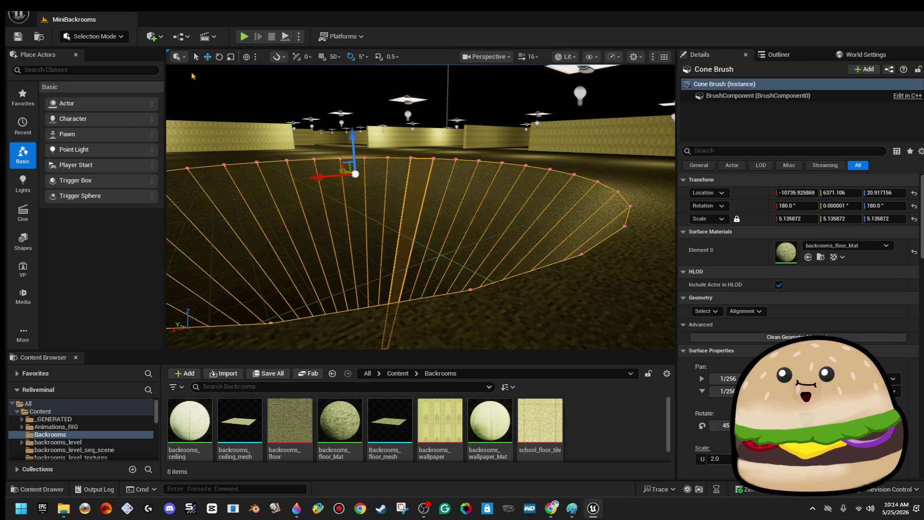
left_click(110, 37)
left_click(110, 37)
left_click(111, 37)
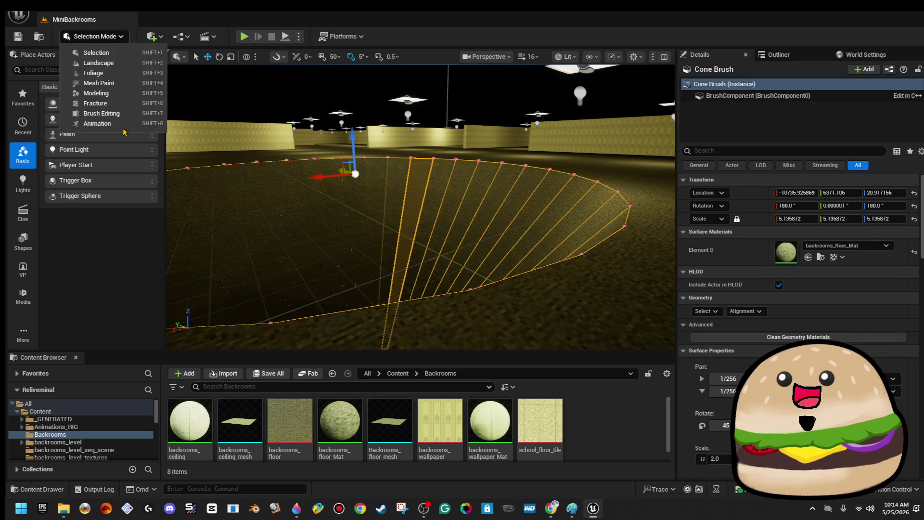
left_click(121, 114)
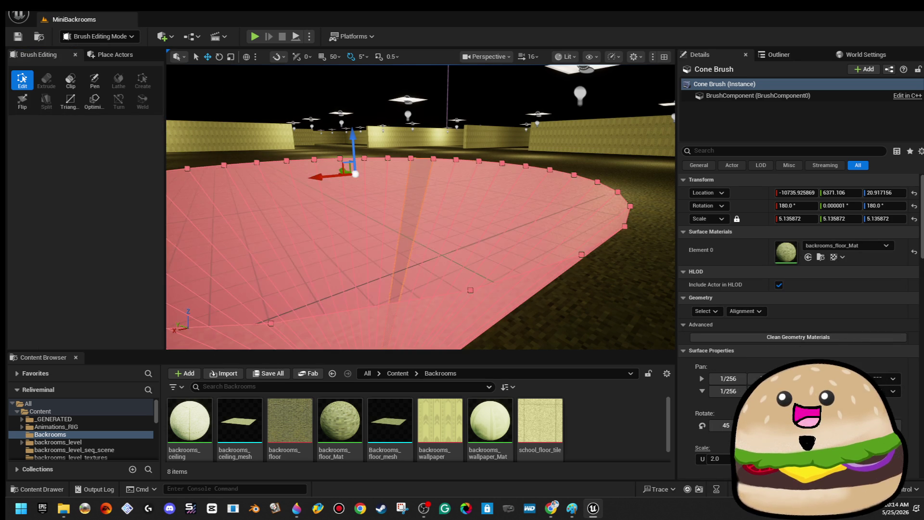
scroll(371, 202, "down", 10)
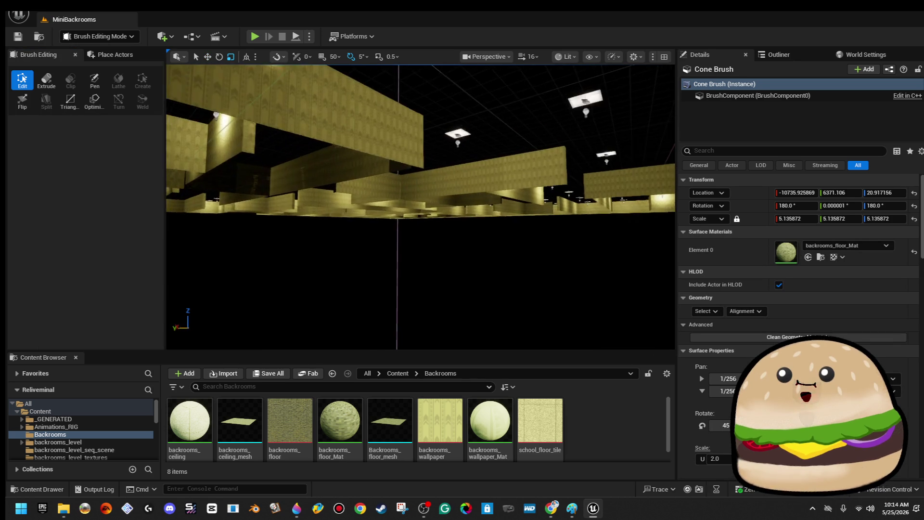
scroll(420, 207, "up", 6)
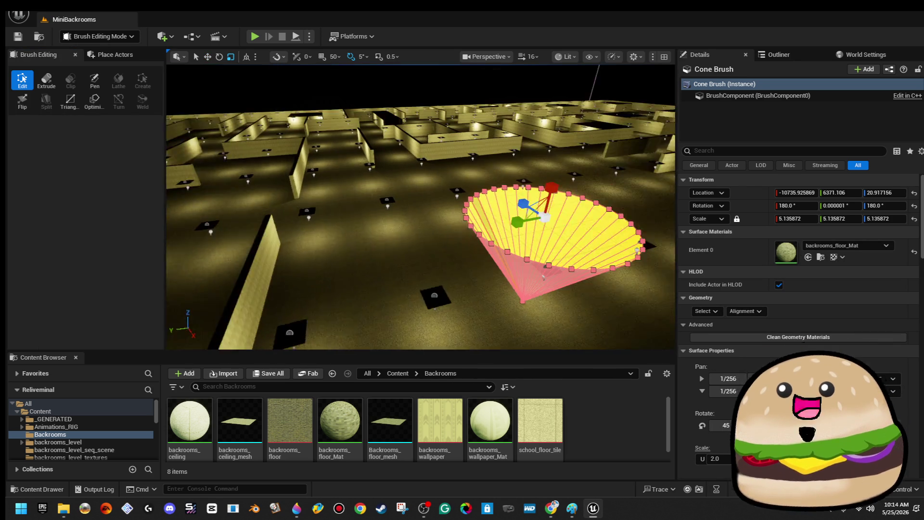
scroll(419, 207, "down", 5)
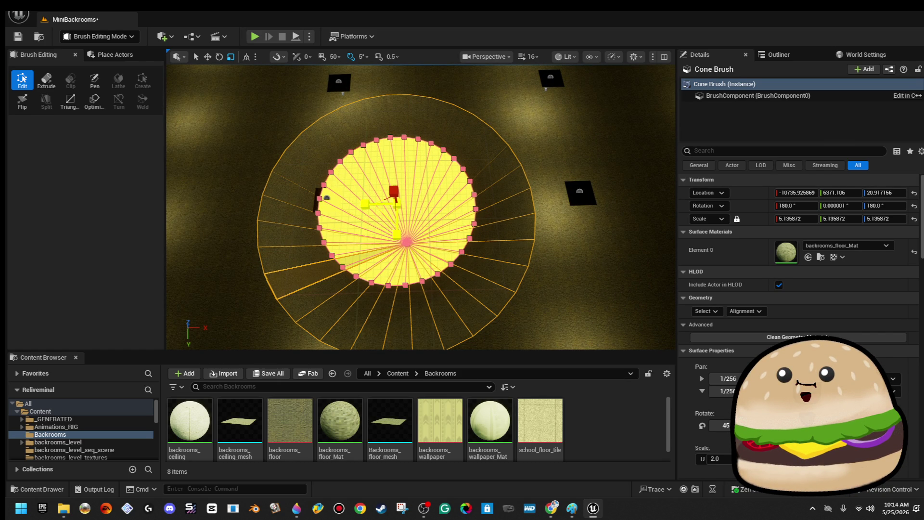
left_click(387, 213)
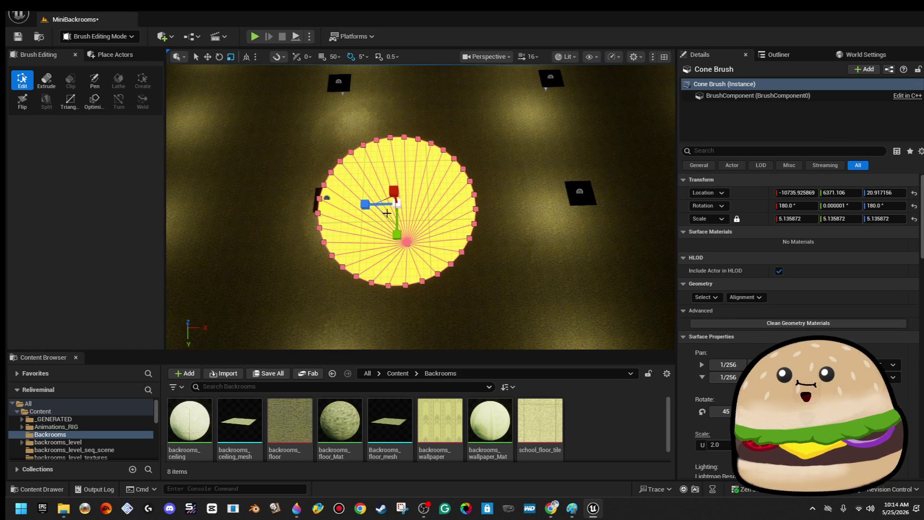
Step: Shift the Cone Brush along X to −10401.19, then deselect it and fly back above the maze
mouse_move(385, 218)
left_mouse_down()
mouse_move(461, 164)
mouse_move(461, 134)
mouse_move(443, 175)
left_mouse_up()
left_click(461, 163)
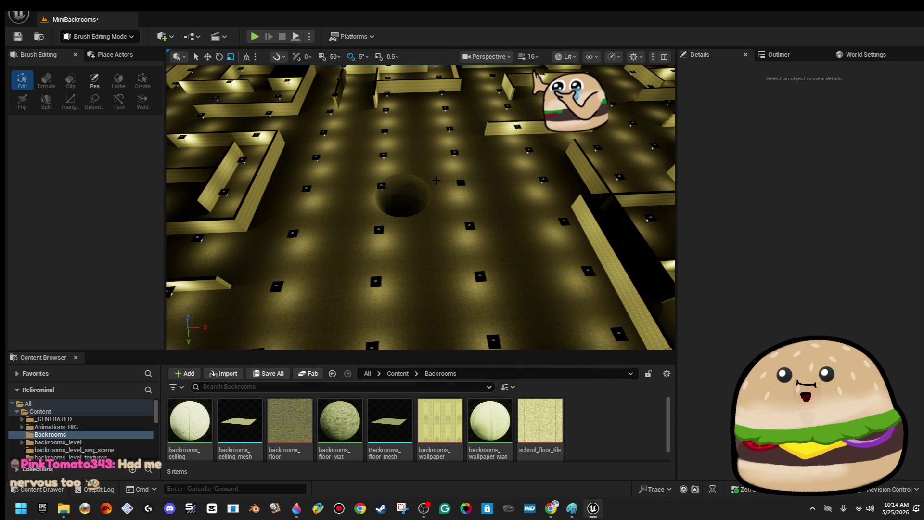
left_click(402, 195)
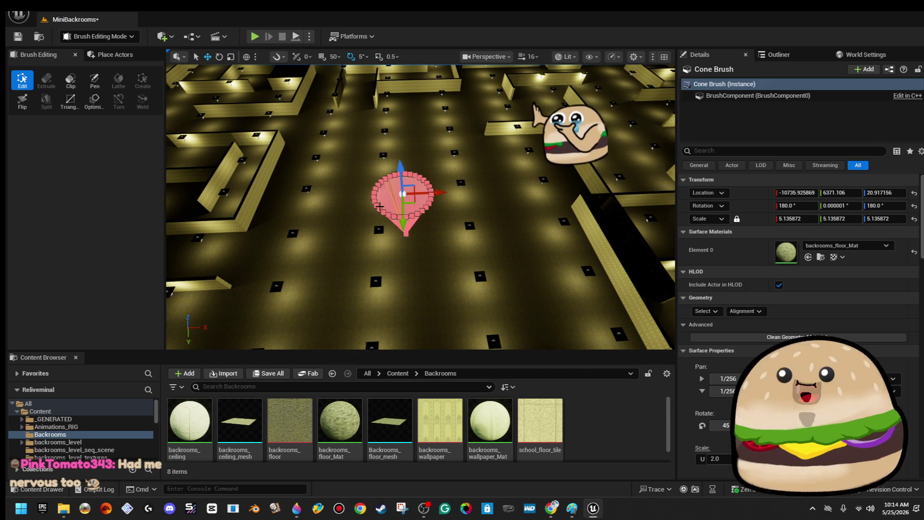
left_click_drag(437, 193, 455, 194)
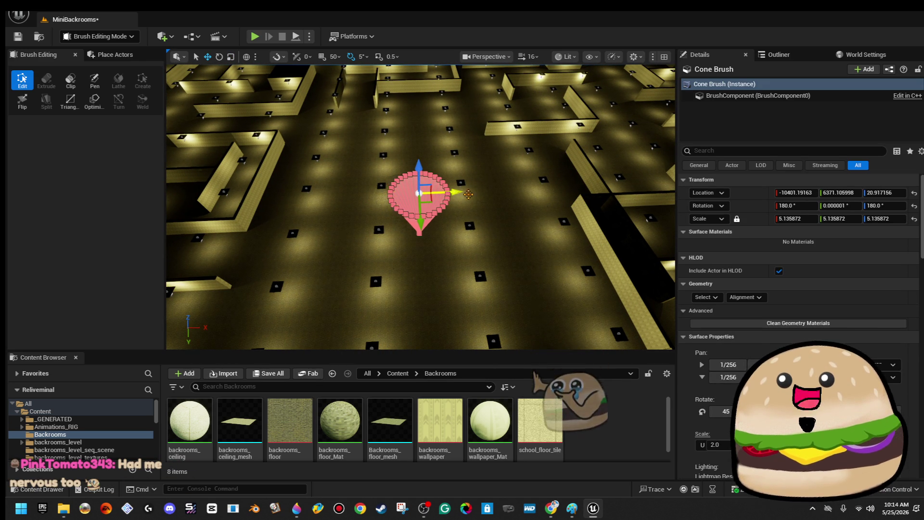
scroll(455, 194, "up", 5)
left_click(455, 194)
mouse_move(455, 194)
left_mouse_down()
mouse_move(436, 169)
mouse_move(431, 179)
left_mouse_up()
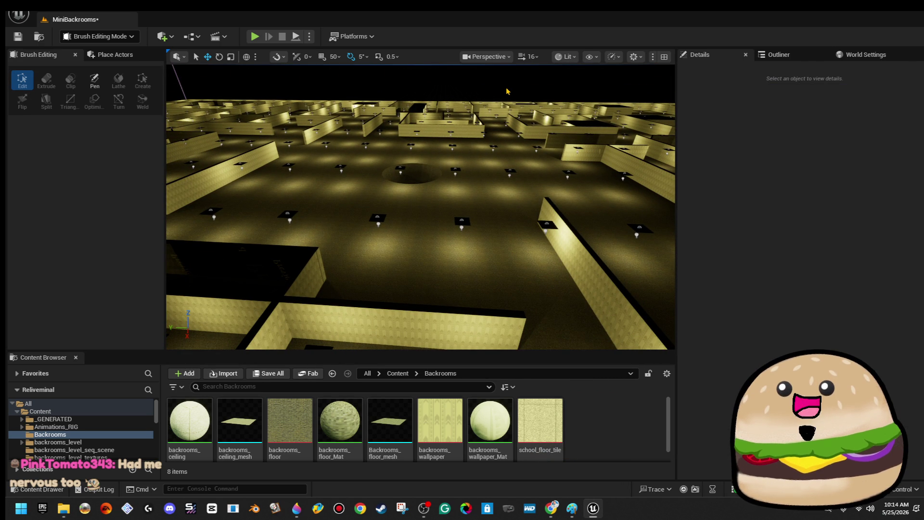
Step: Save all unsaved levels and assets with File > Save All
key("alt+f")
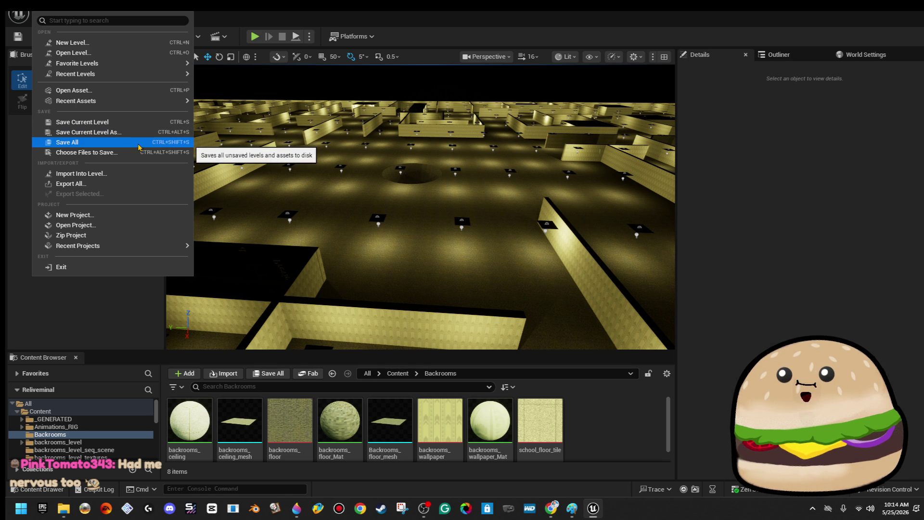
left_click(140, 148)
left_click_drag(421, 207, 394, 188)
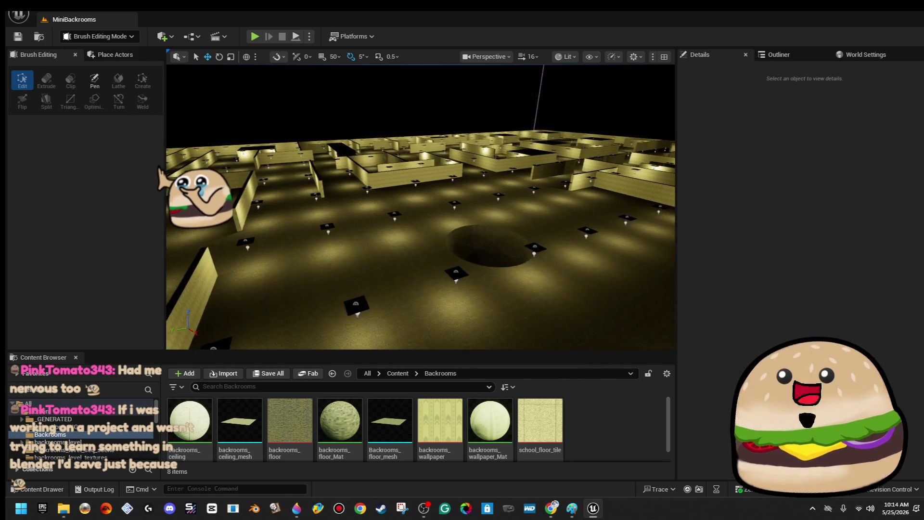
scroll(421, 207, "down", 5)
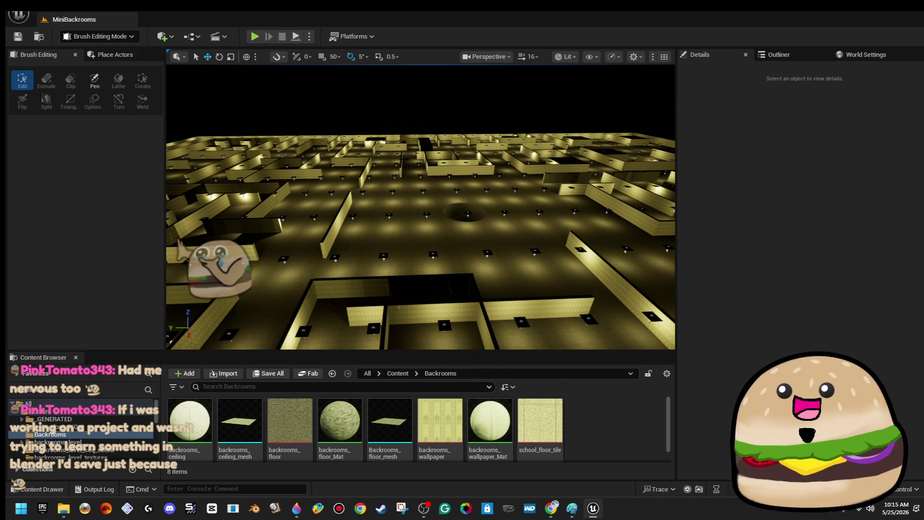
left_click_drag(388, 107, 407, 222)
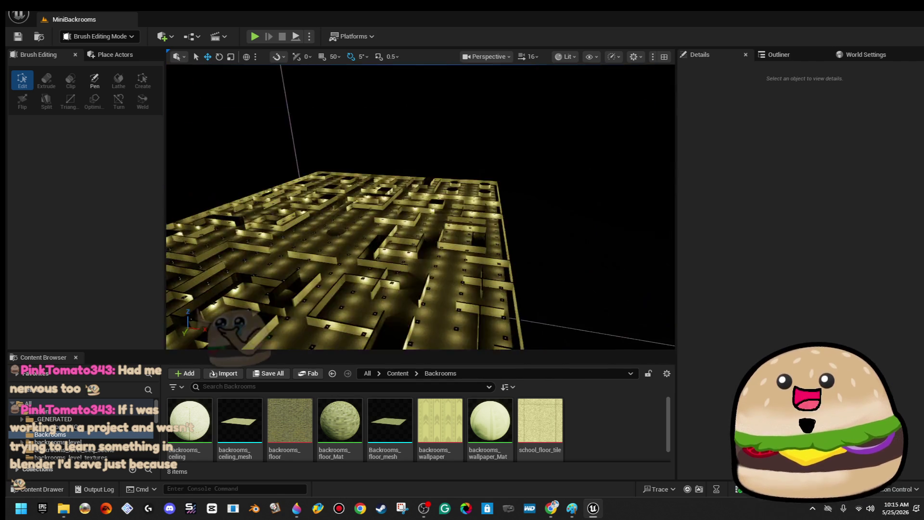
scroll(421, 207, "up", 5)
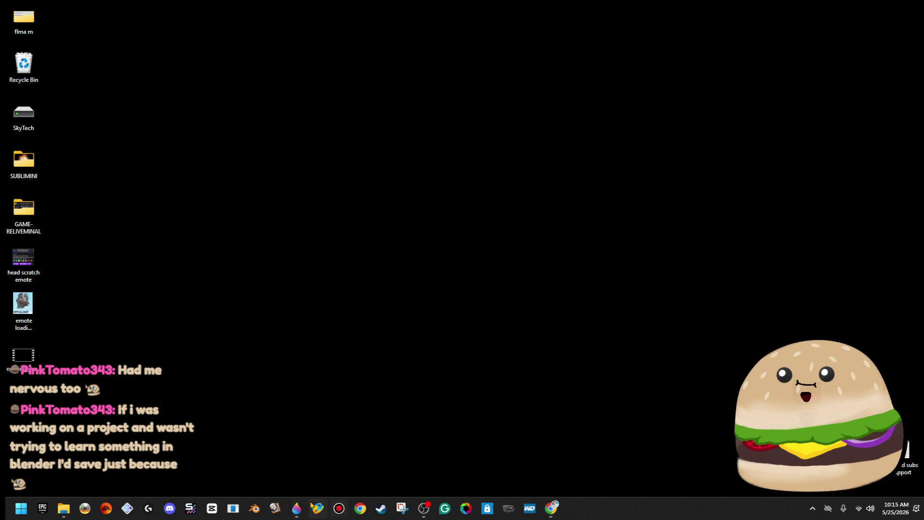
Step: Close the old Paint 3D image without saving
left_click(297, 514)
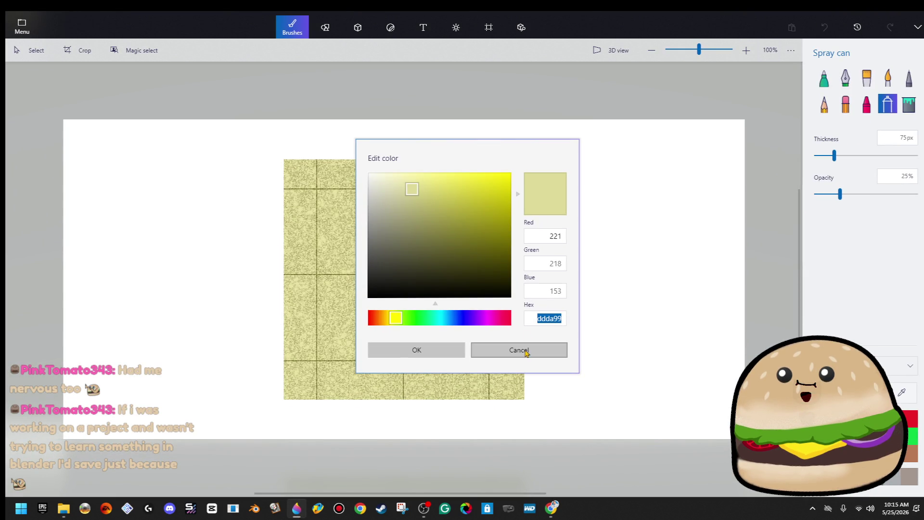
left_click(526, 350)
key("alt+F4")
left_click(476, 276)
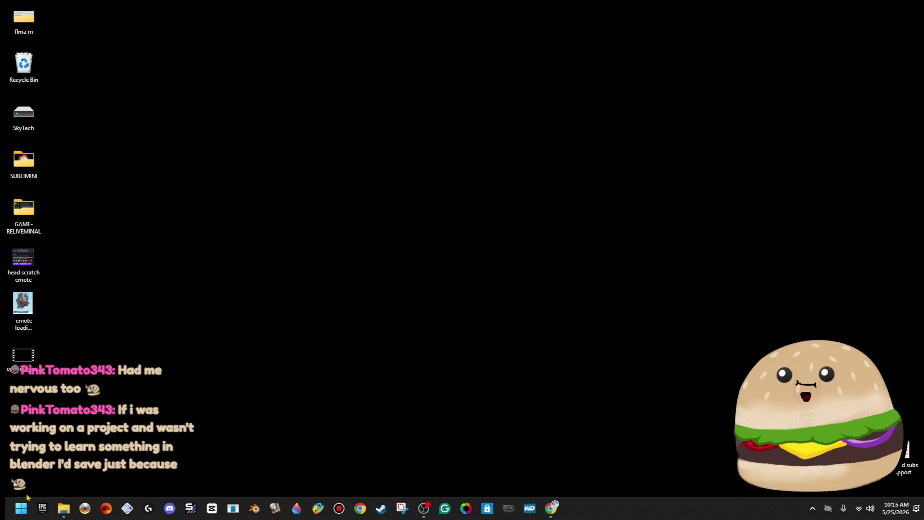
Step: Reopen the Reliveminal project from File Explorer and relaunch Paint 3D
left_click(61, 513)
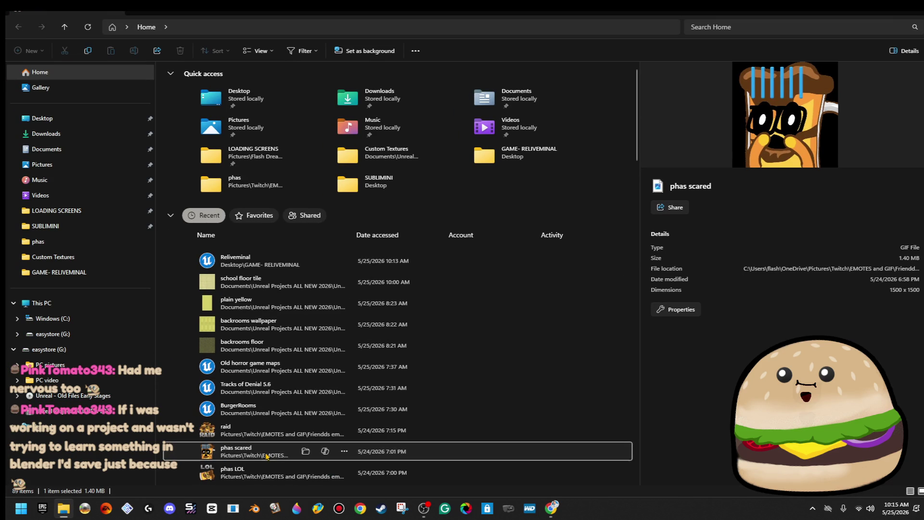
left_click(260, 261)
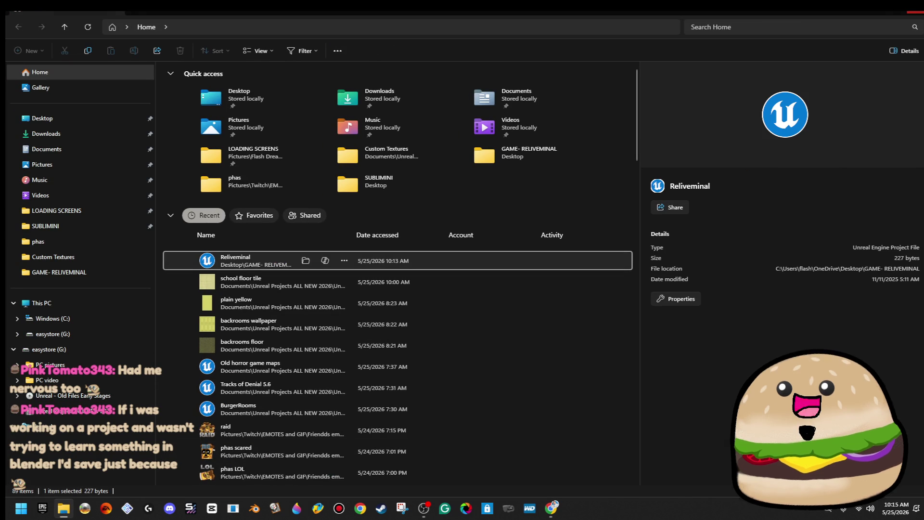
key("Return")
left_click(295, 508)
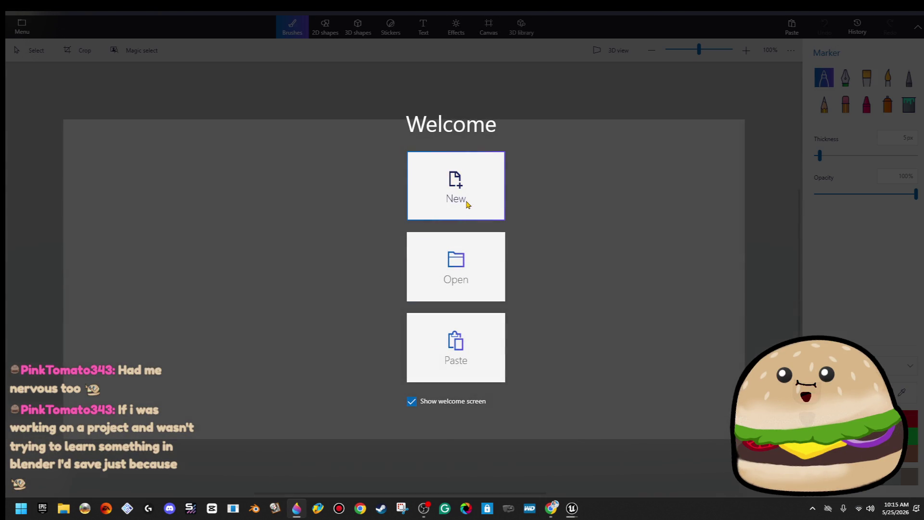
Step: Start a new blank canvas and set up 3D text in the EXEPixelPerfect font
left_click(467, 205)
left_click(424, 29)
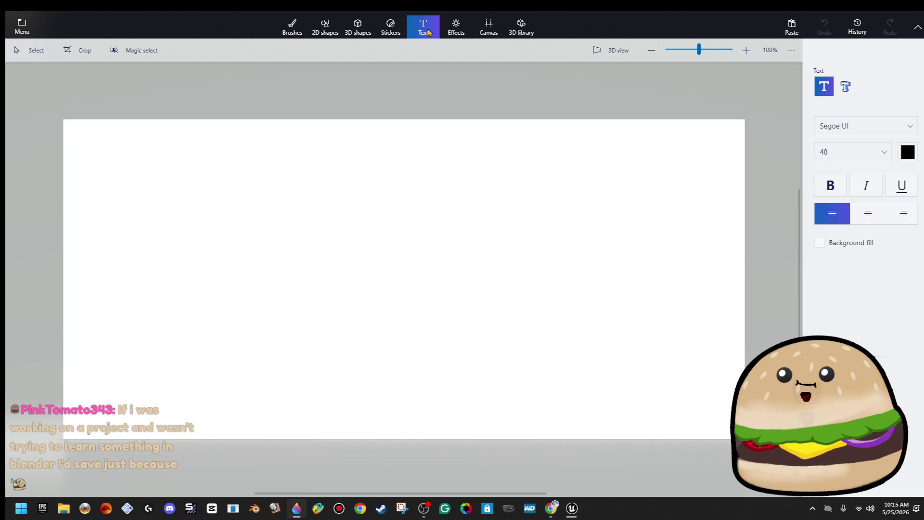
left_click(846, 86)
left_click(824, 87)
left_click(846, 126)
scroll(878, 135, "down", 5)
scroll(877, 144, "up", 10)
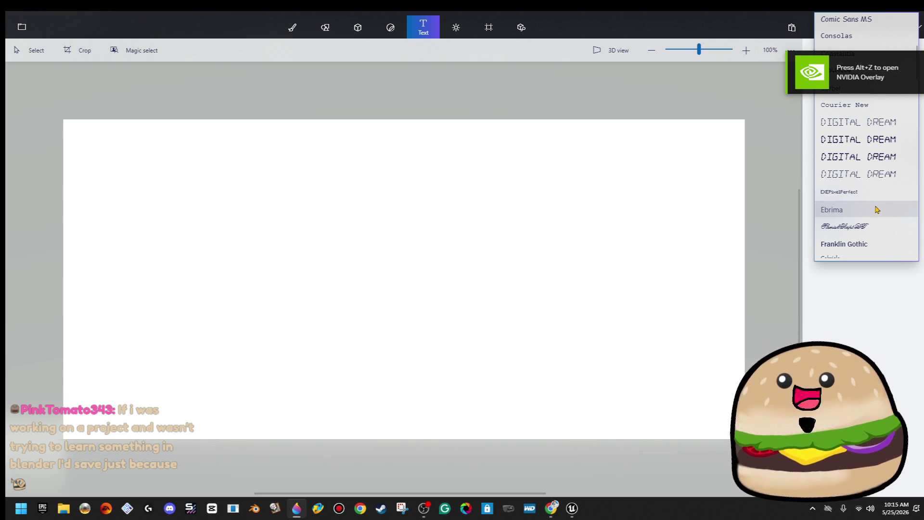
left_click(879, 200)
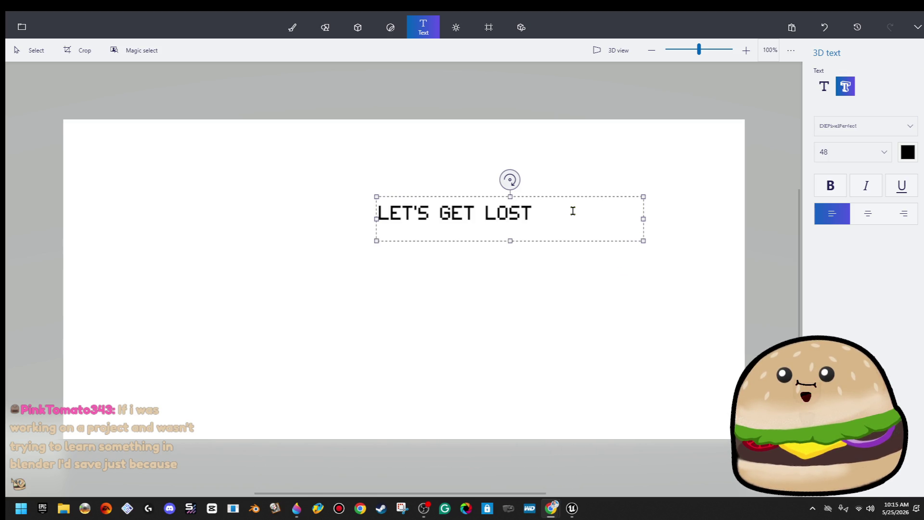
Step: Set the LET'S GET LOST text to size 130, undoing the accidental resize
left_click(186, 224)
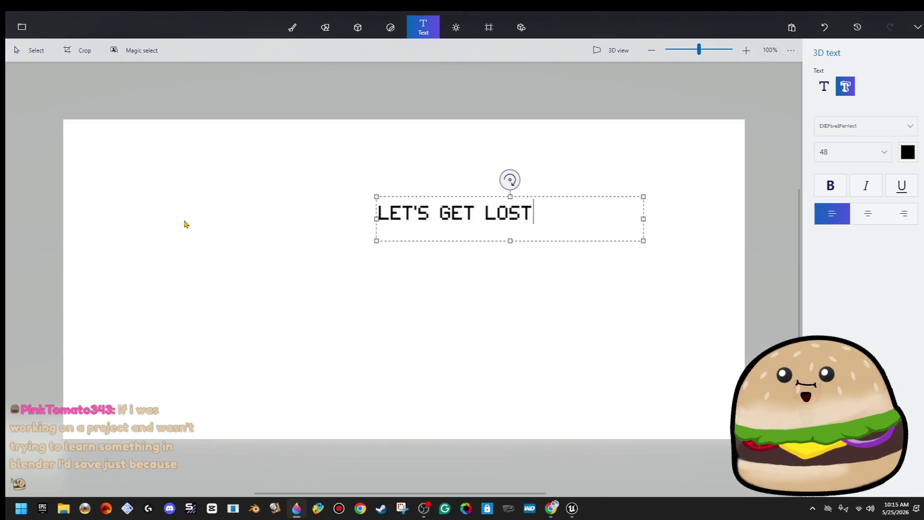
left_click(859, 153)
left_click(867, 240)
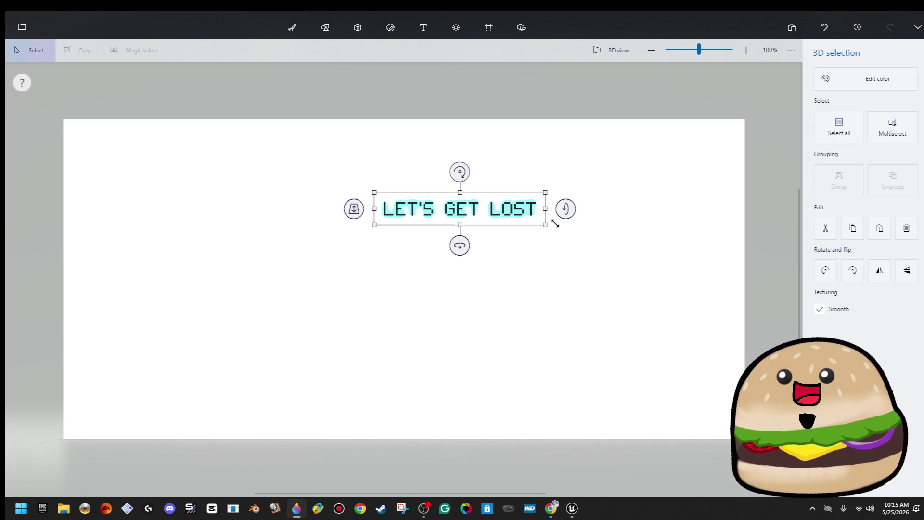
left_click_drag(374, 192, 398, 206)
key("ctrl+z")
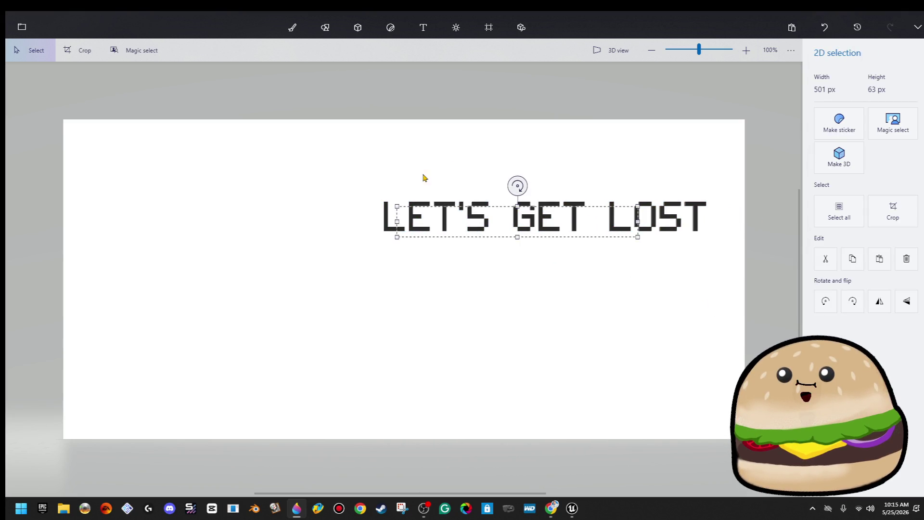
key("ctrl+z")
key("ctrl+y")
key("ctrl+z")
key("ctrl+z")
key("ctrl+z")
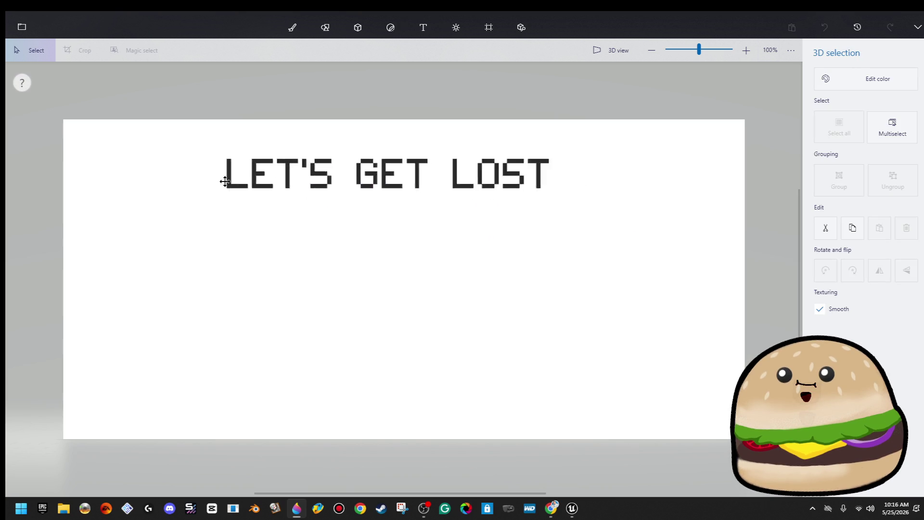
Step: Resize the canvas to 728×196 px and move the text onto it
left_click(488, 27)
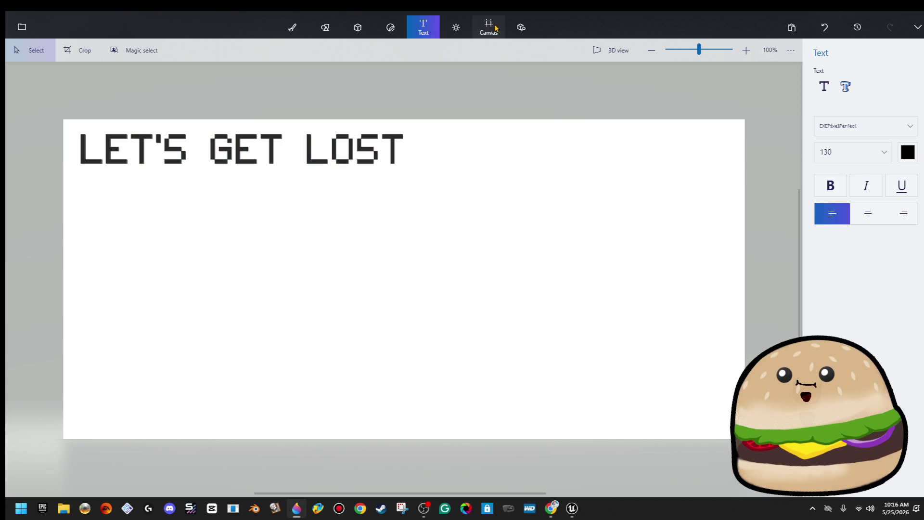
mouse_move(745, 438)
left_mouse_down()
mouse_move(506, 236)
mouse_move(423, 179)
mouse_move(415, 208)
left_mouse_up()
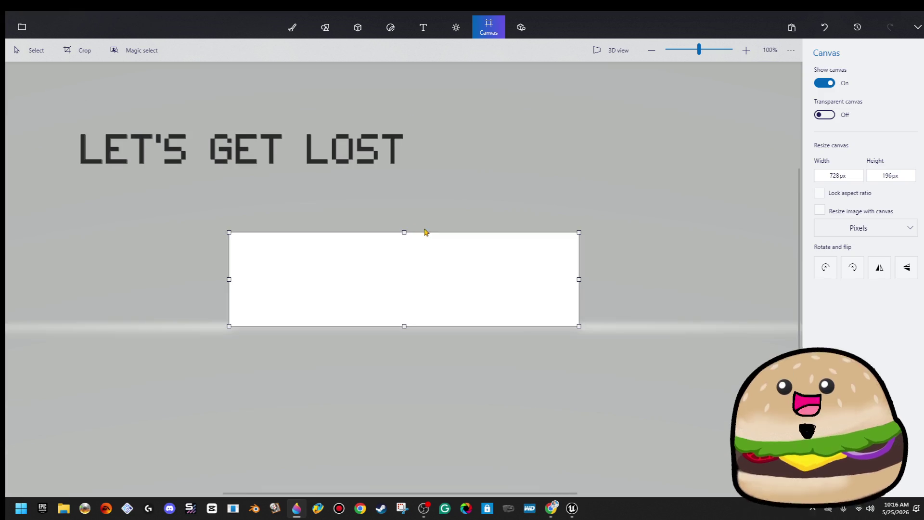
left_click(395, 150)
mouse_move(395, 151)
left_mouse_down()
mouse_move(549, 264)
mouse_move(599, 261)
left_mouse_up()
key("c")
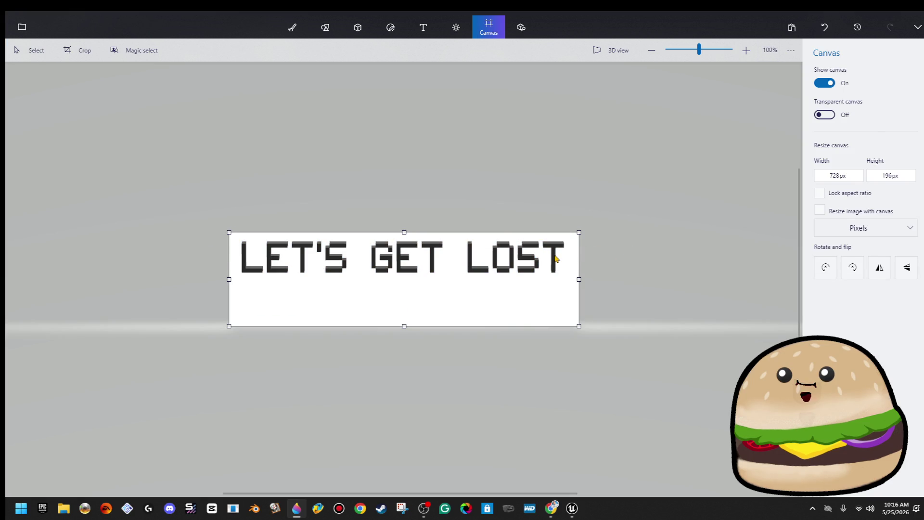
left_click(556, 259)
left_click(566, 256, "ctrl")
left_click(545, 264)
left_click(867, 84)
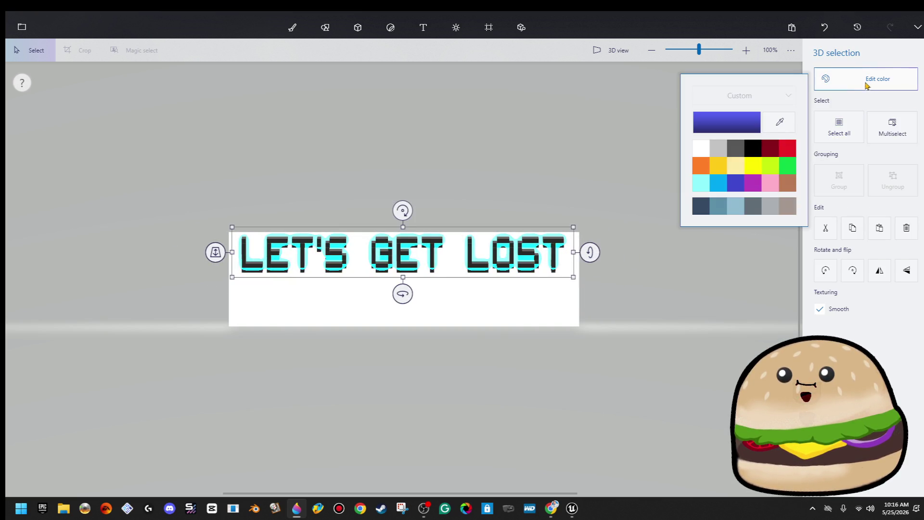
Step: Recolour the LET'S GET LOST text pale yellow
left_click(743, 171)
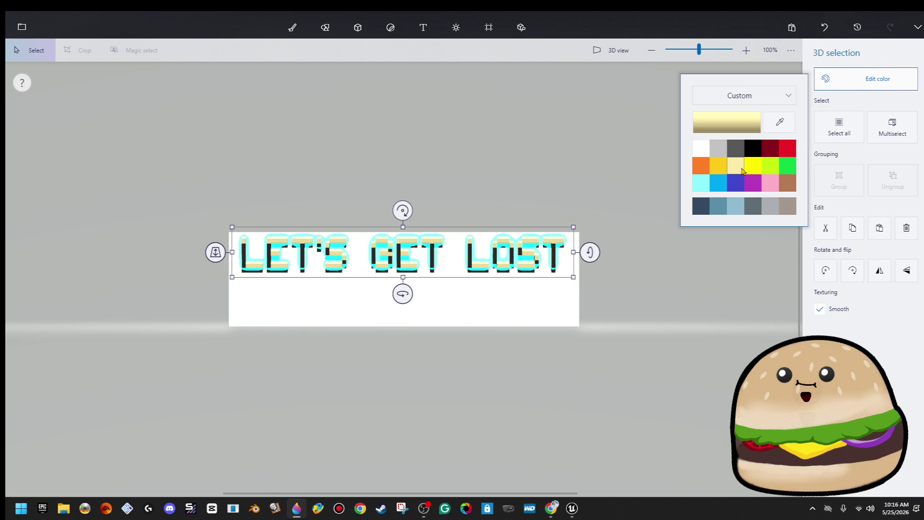
left_click(654, 169)
left_click(655, 171)
scroll(454, 278, "up", 5, "ctrl")
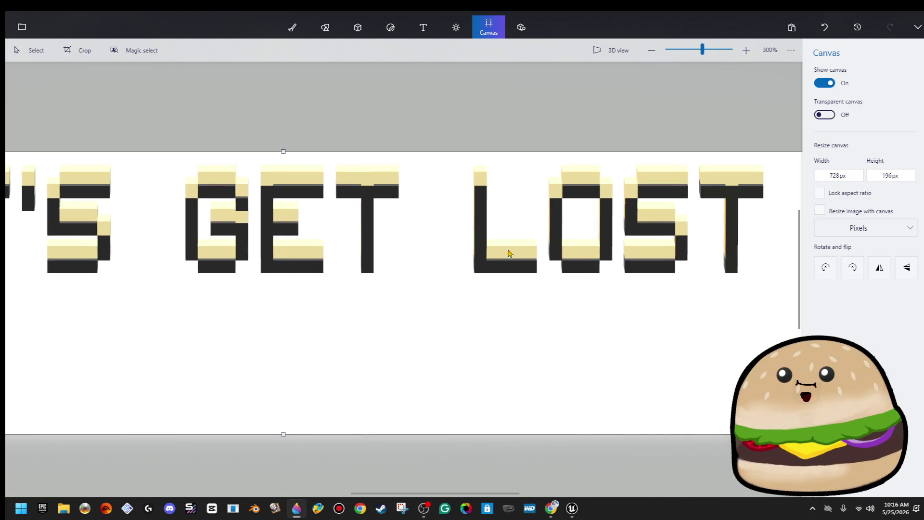
Step: Move the 3D text up on the canvas and adjust its depth
left_click(514, 248)
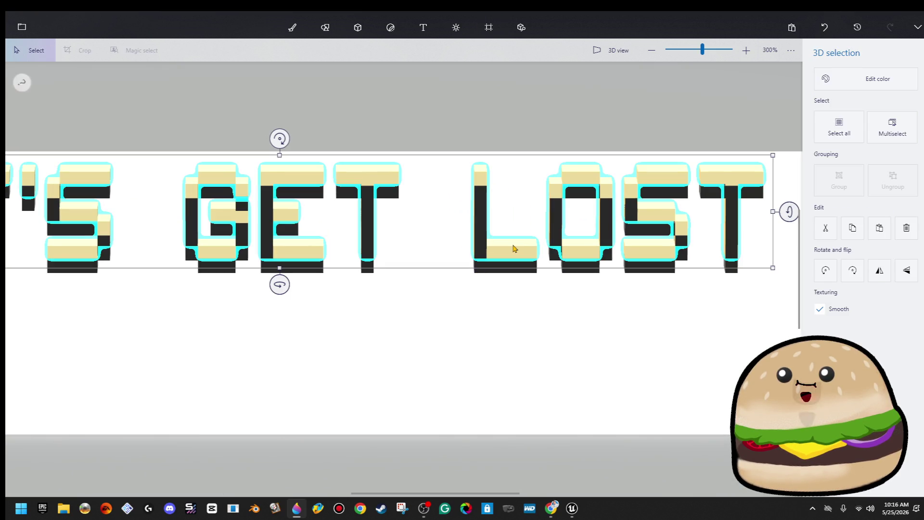
left_click(572, 119)
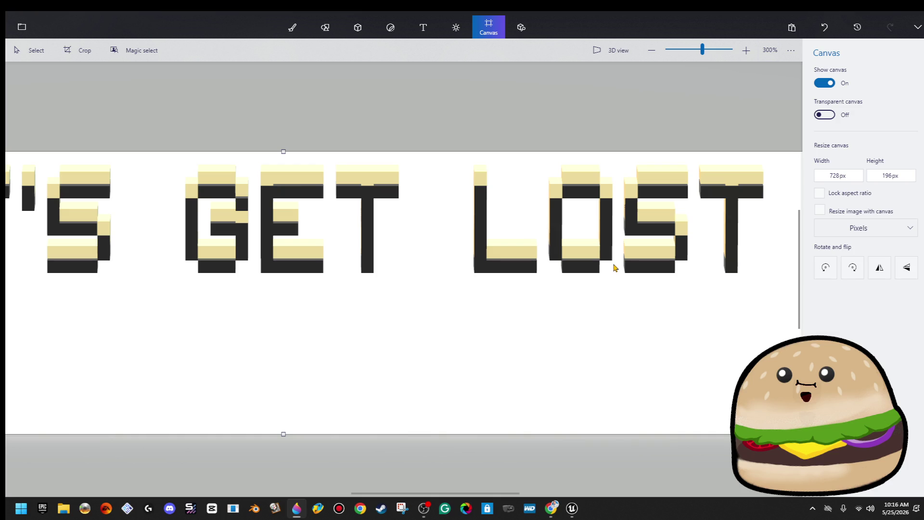
left_click(613, 268)
left_click_drag(611, 249, 608, 229)
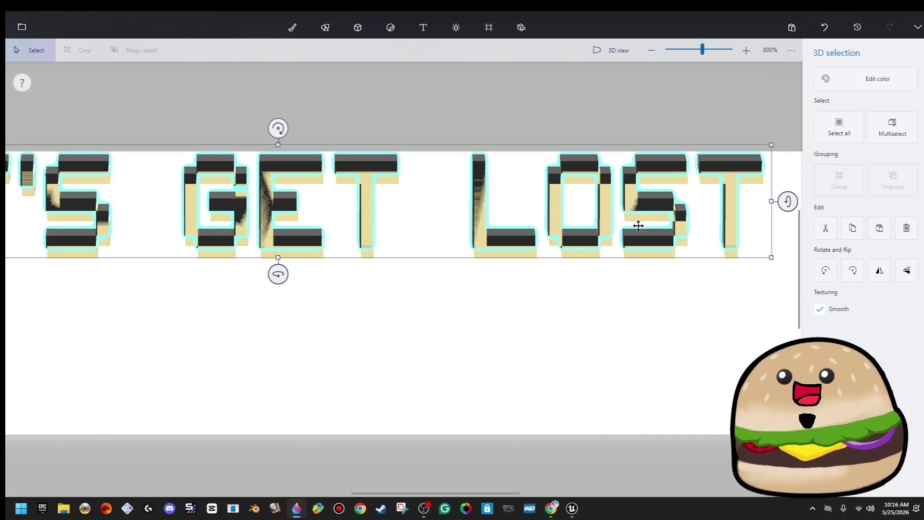
scroll(120, 229, "down", 3)
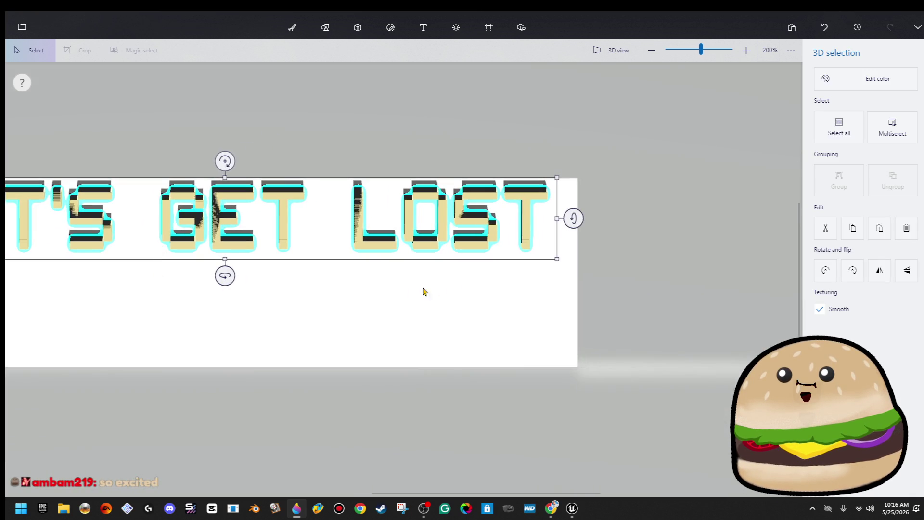
scroll(172, 324, "down", 4)
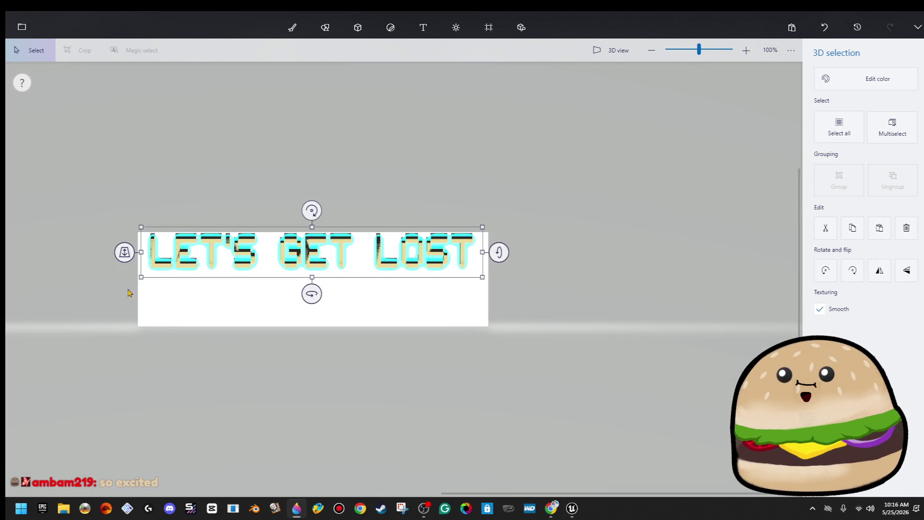
left_click_drag(121, 257, 124, 258)
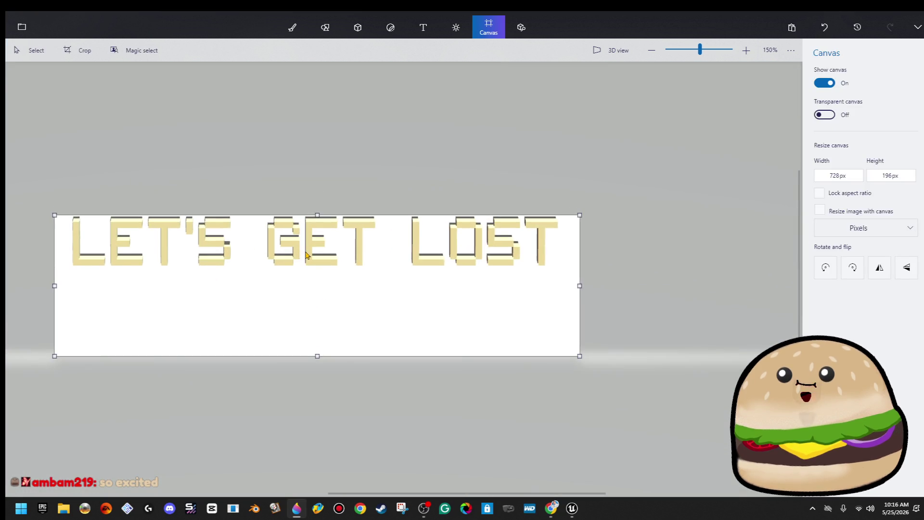
Step: Stretch the Paint 3D canvas wider and shorter to a 728 × 196 px banner
left_click(308, 255)
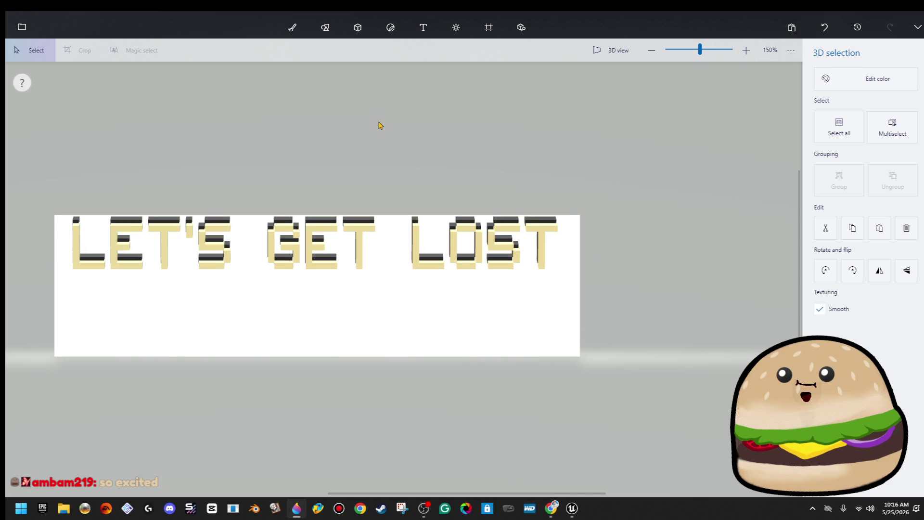
key("ctrl+shift+c")
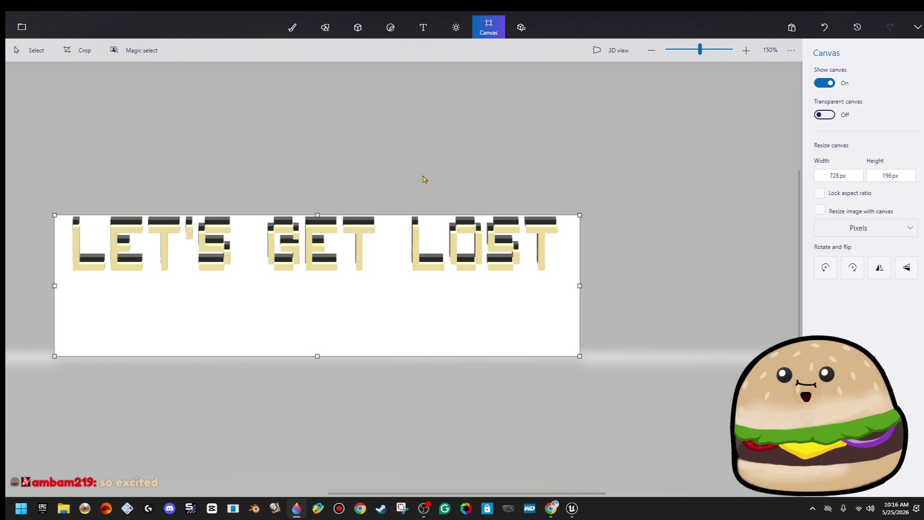
left_click(524, 249)
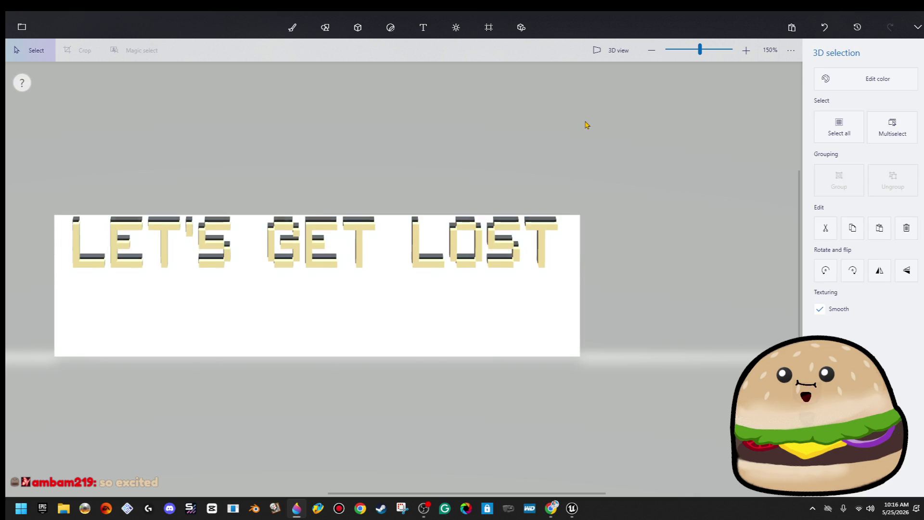
key("ctrl+shift+c")
left_click(507, 231)
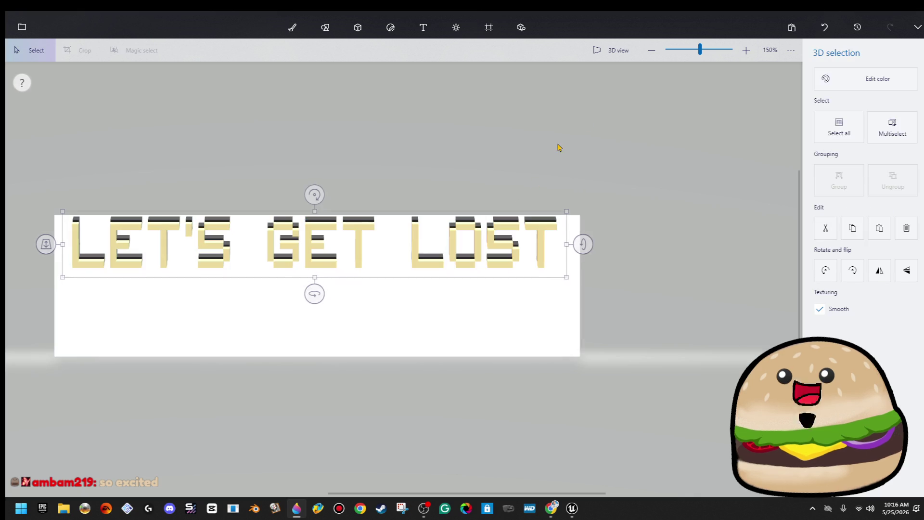
key("ctrl+shift+c")
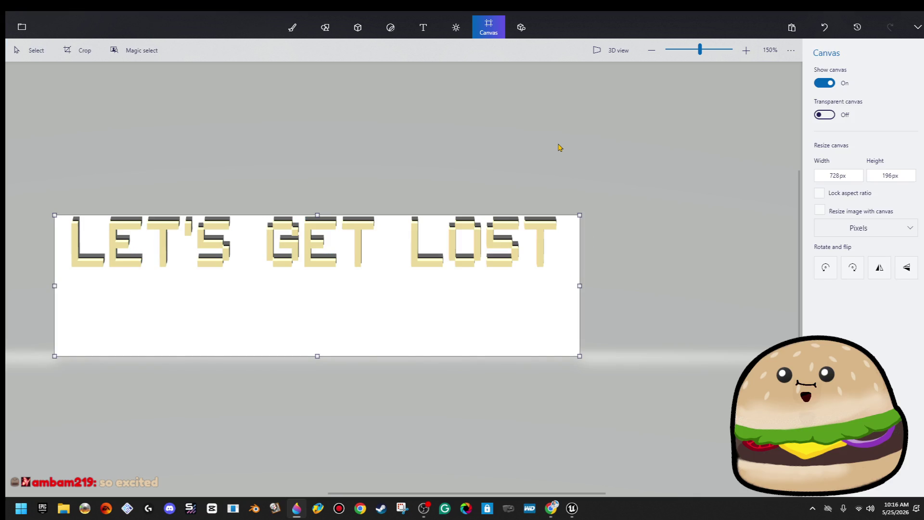
left_click(81, 265)
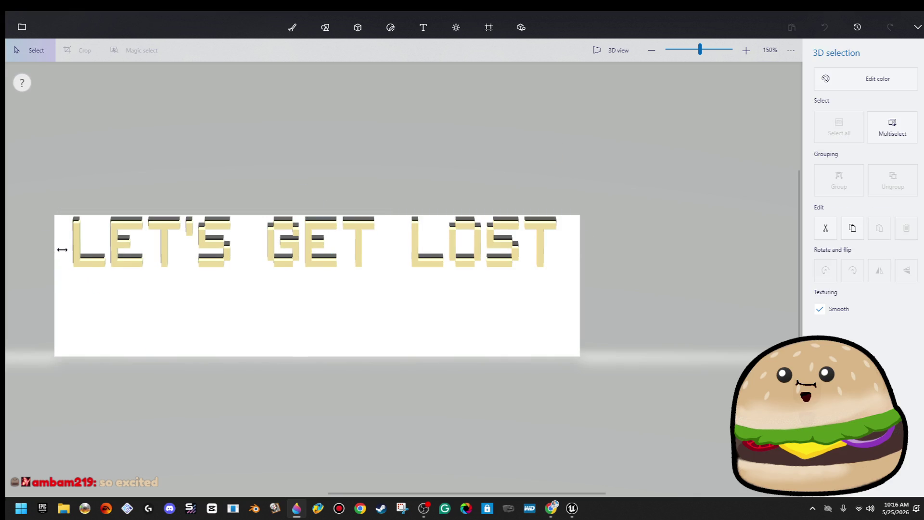
key("ctrl+shift+c")
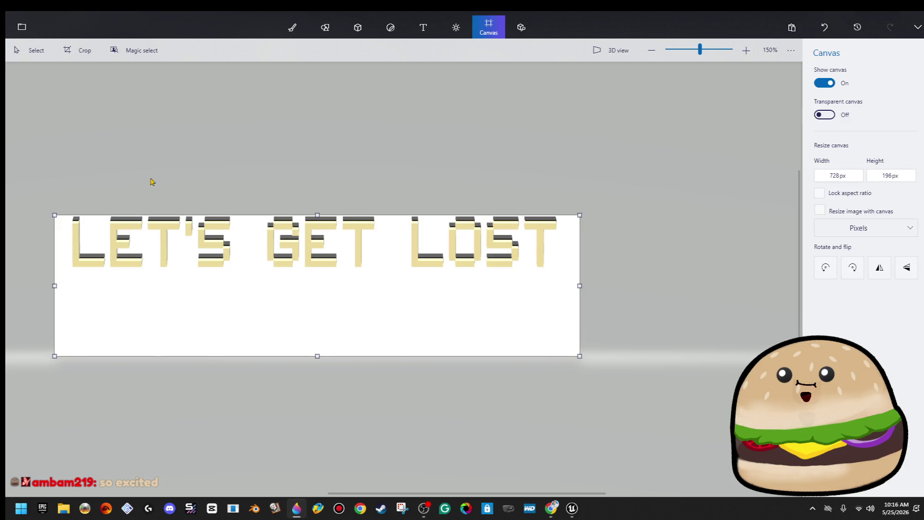
scroll(104, 197, "down", 1)
left_click_drag(66, 212, 526, 293)
Step: Nudge the LET'S GET LOST 3D text slightly lower and pick the Text tool
left_click(423, 237)
left_click_drag(423, 237, 428, 248)
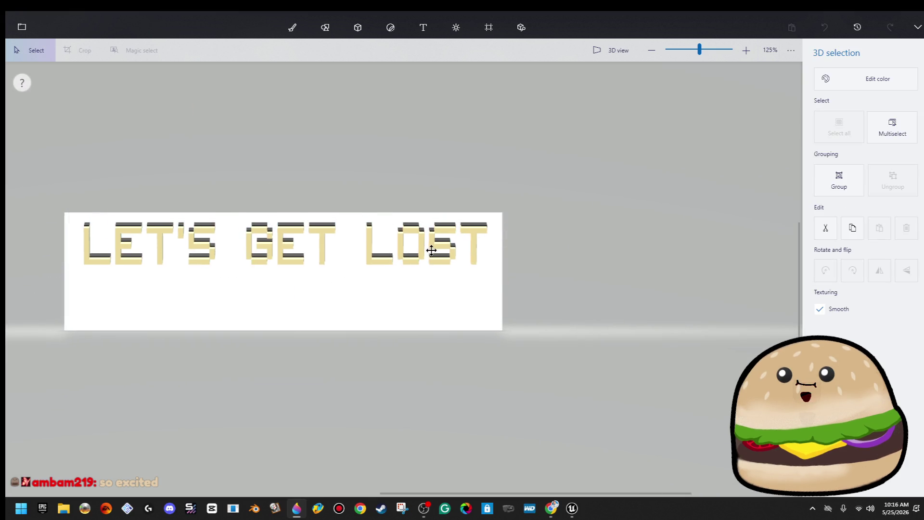
key("ctrl+shift+c")
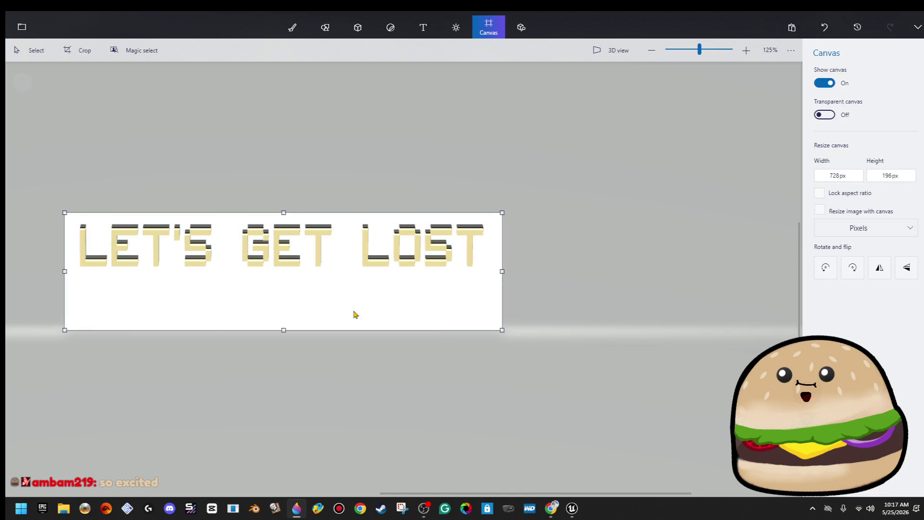
scroll(30, 316, "up", 1)
scroll(41, 316, "up", 1)
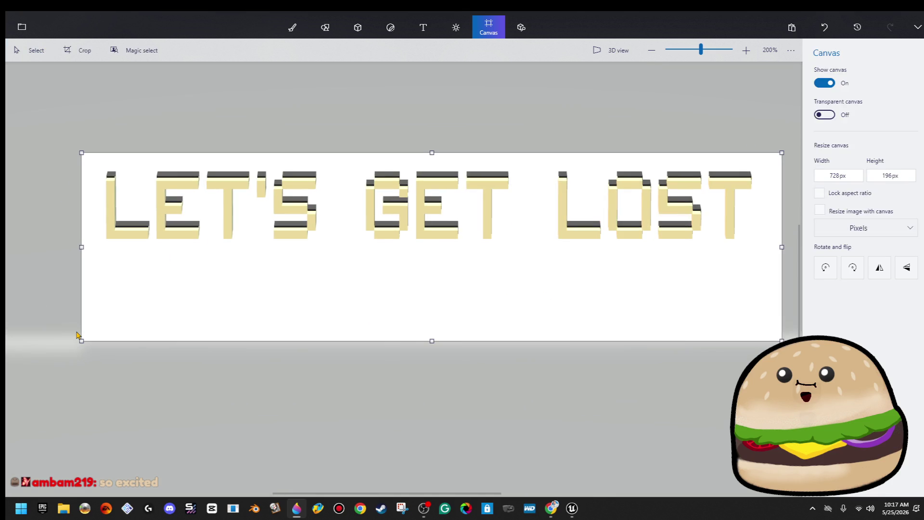
scroll(77, 335, "down", 1)
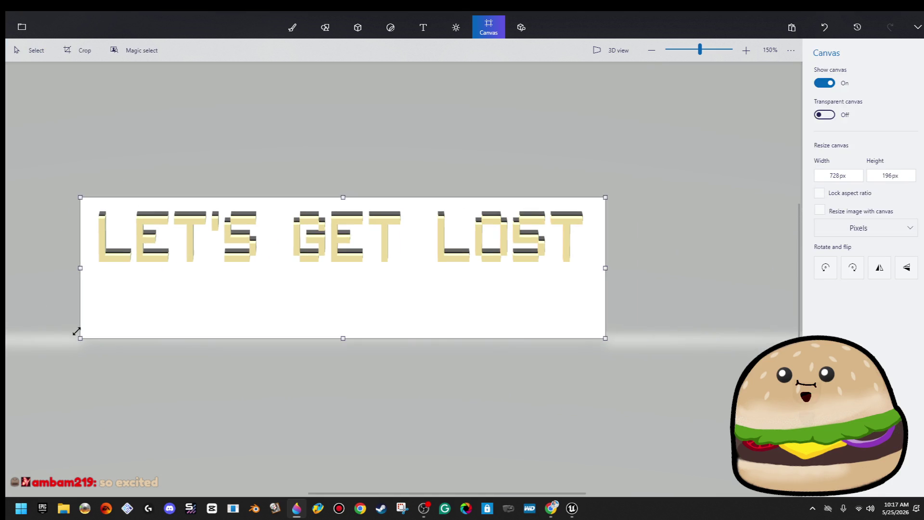
left_click(423, 29)
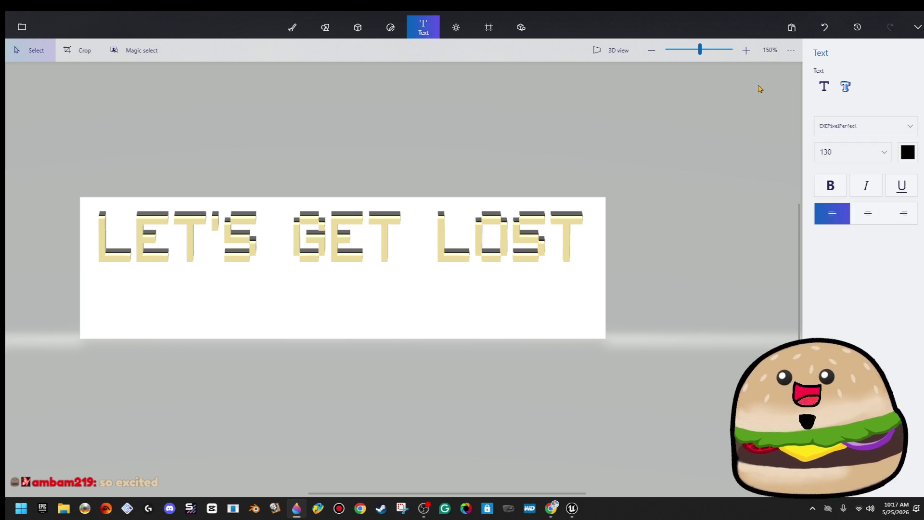
Step: Start a 3D text box below the title at size 20 and open its colour palette
left_click(846, 86)
left_click(323, 322)
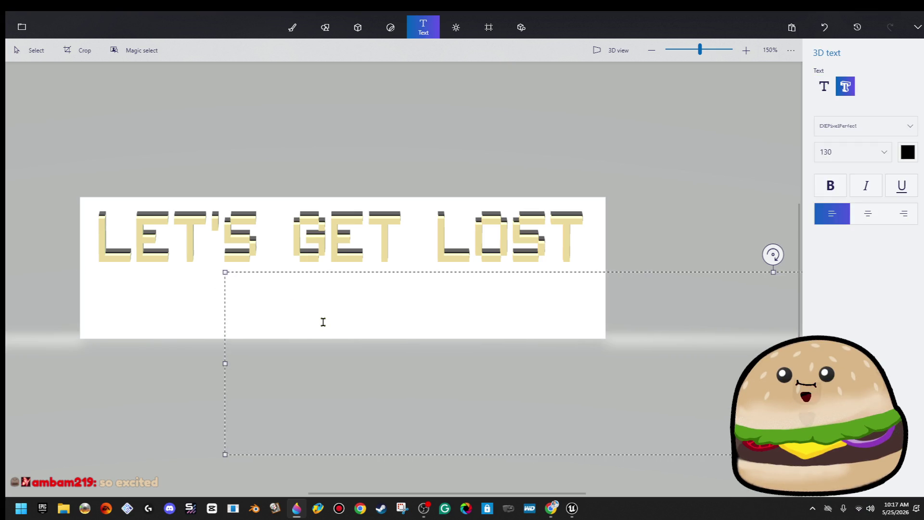
left_click(865, 161)
left_click(846, 115)
left_click(908, 152)
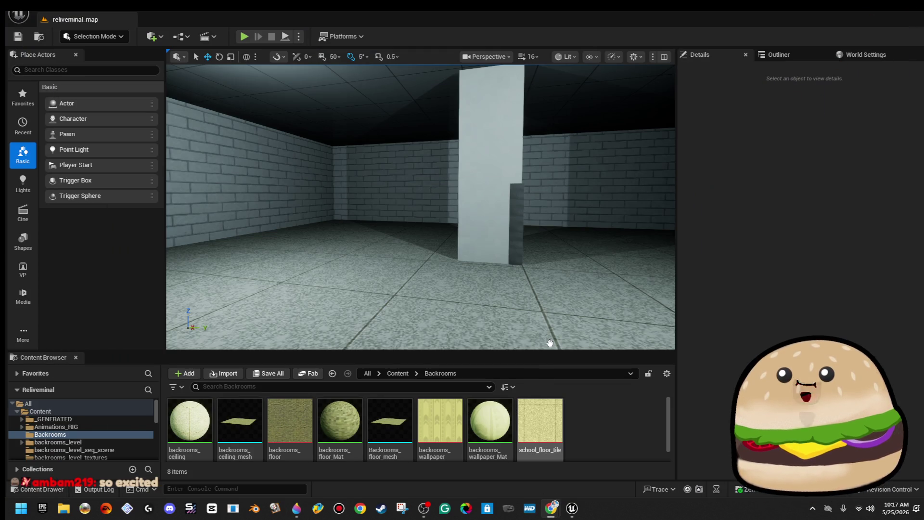
mouse_move(525, 420)
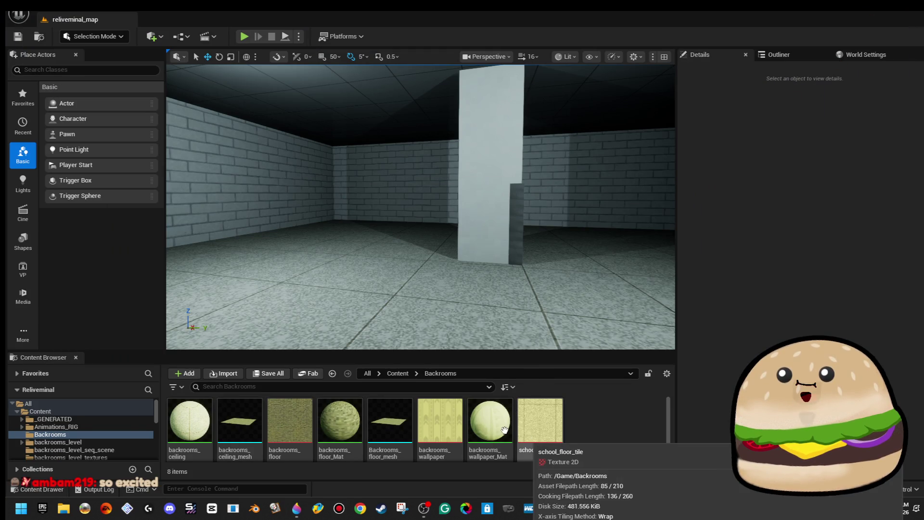
Step: Open backrooms_wallpaper and copy a small Snipping Tool patch of its yellow to the clipboard
double_click(440, 421)
key("super")
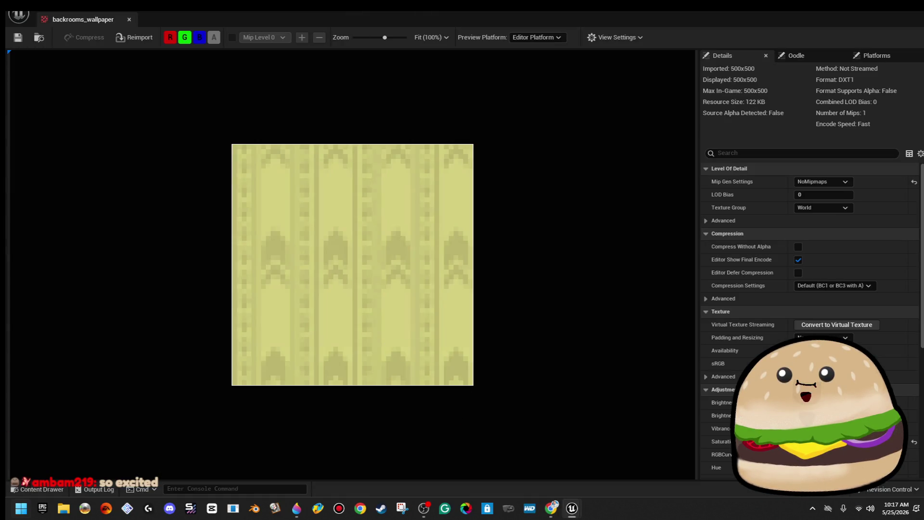
type("sn")
left_click(111, 157)
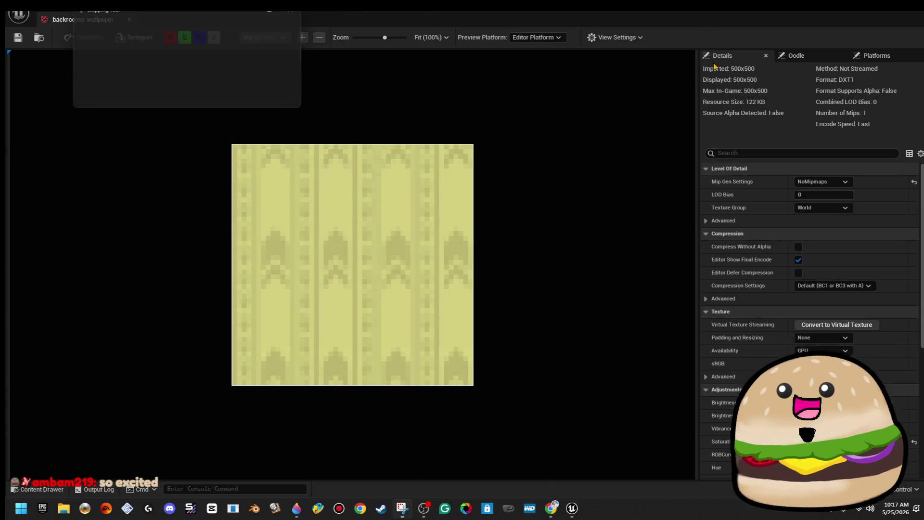
left_click(129, 27)
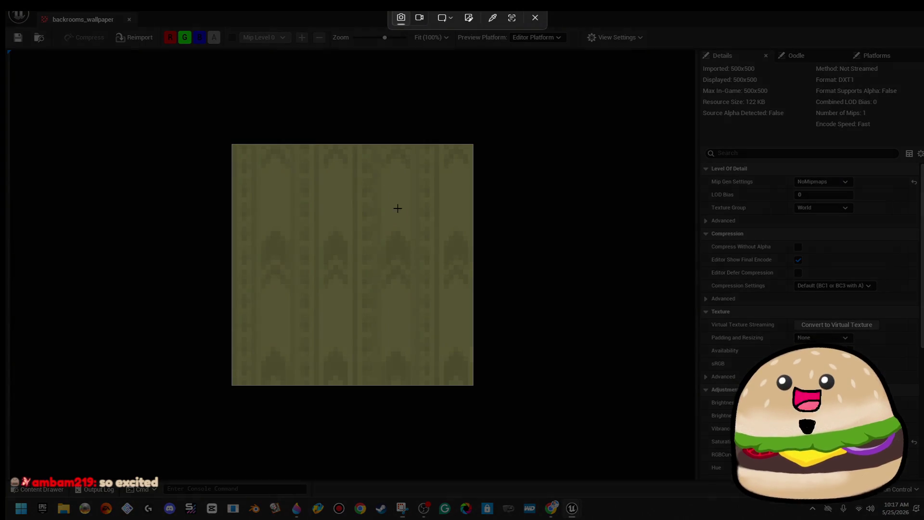
left_click_drag(386, 182, 405, 207)
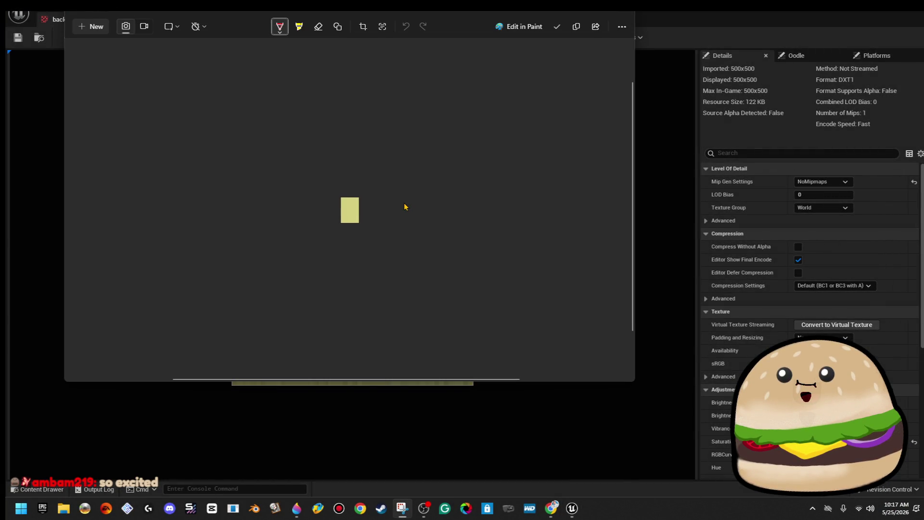
right_click(359, 208)
left_click(385, 226)
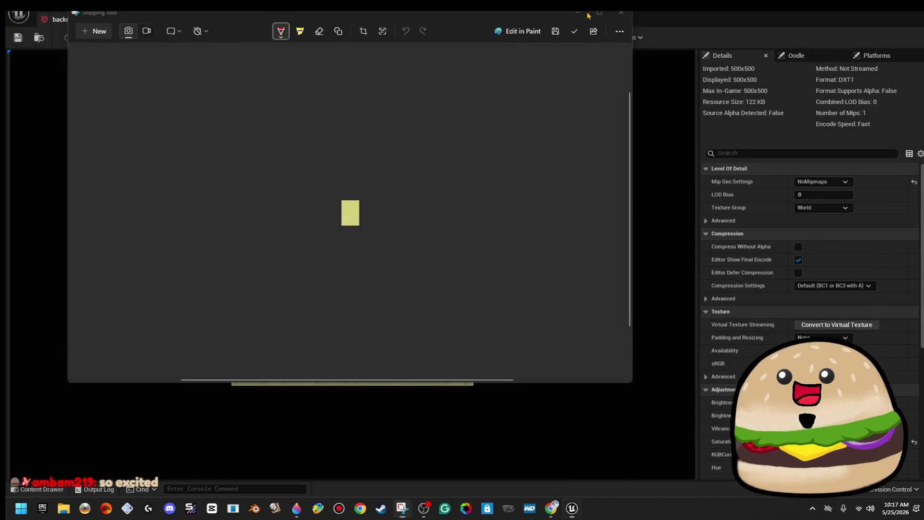
Step: Close the texture editor and switch over to Paint 3D
left_click(584, 16)
left_click(905, 11)
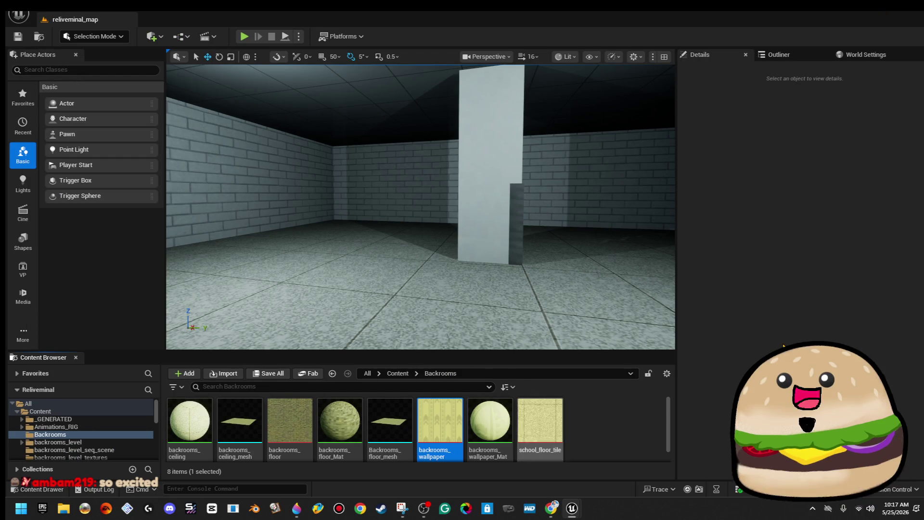
left_click(881, 12)
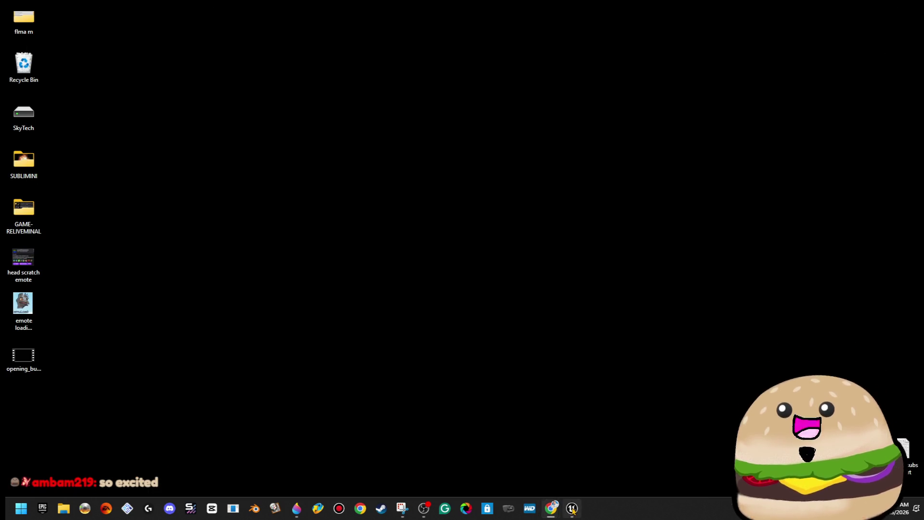
left_click(572, 509)
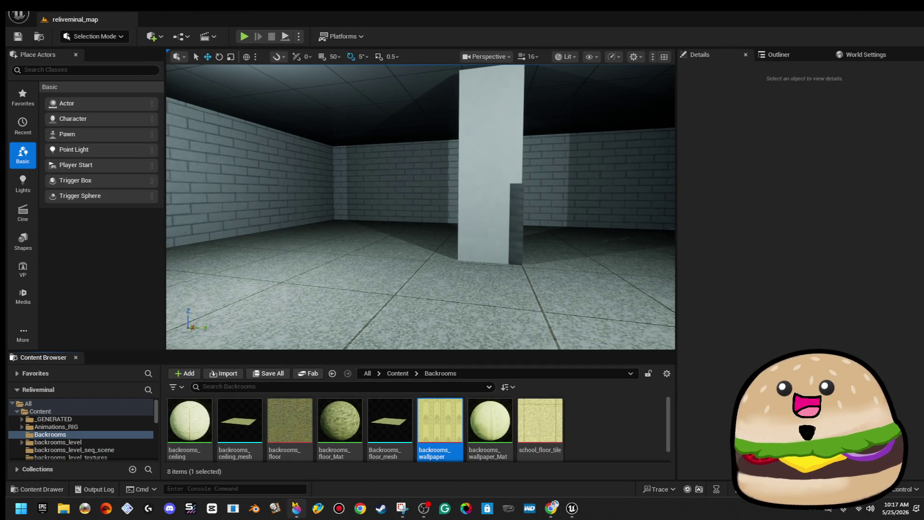
left_click(296, 506)
Step: Paste the wallpaper patch at the canvas's lower left and copy its hex colour d6d181
key("ctrl+v")
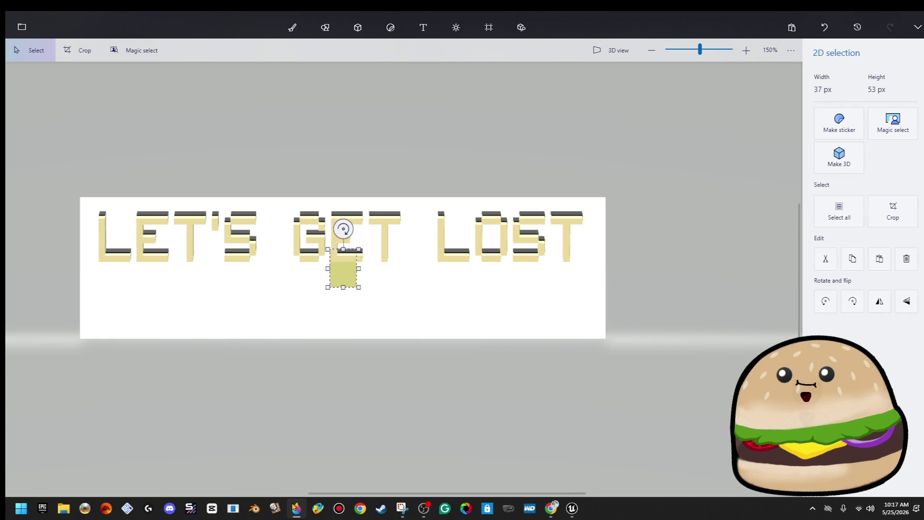
mouse_move(343, 281)
left_mouse_down()
mouse_move(305, 303)
mouse_move(103, 319)
left_mouse_up()
key("t")
left_click(293, 27)
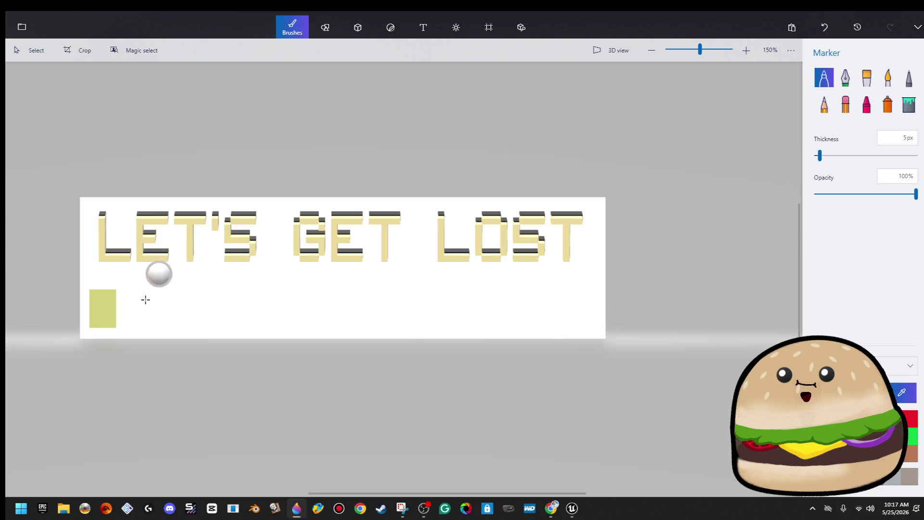
left_click(102, 301)
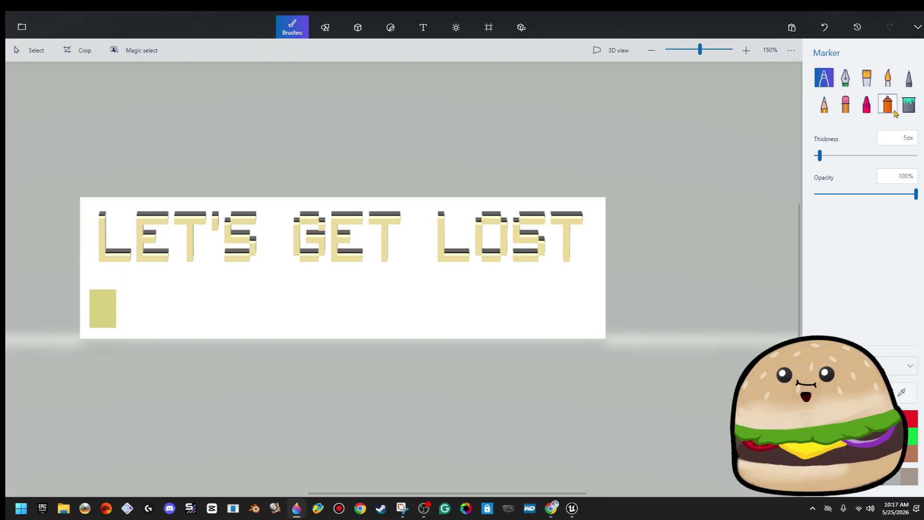
left_click(852, 392)
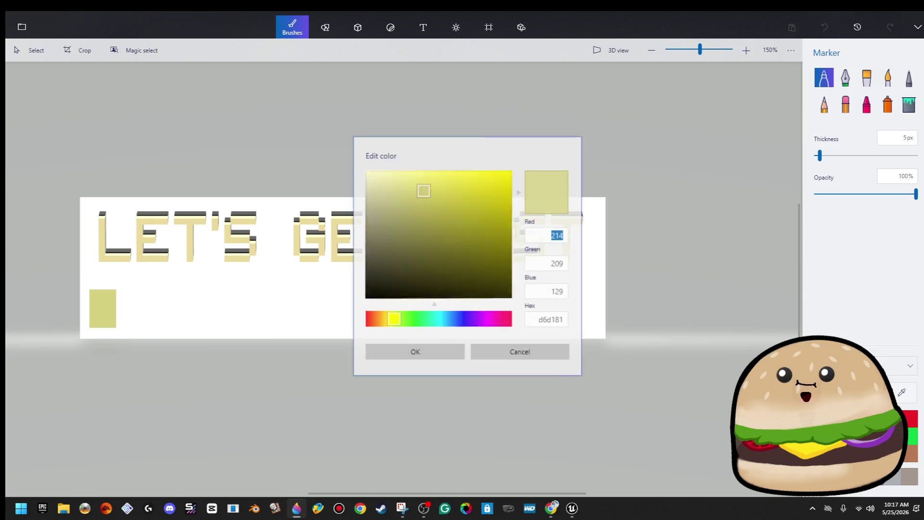
right_click(551, 319)
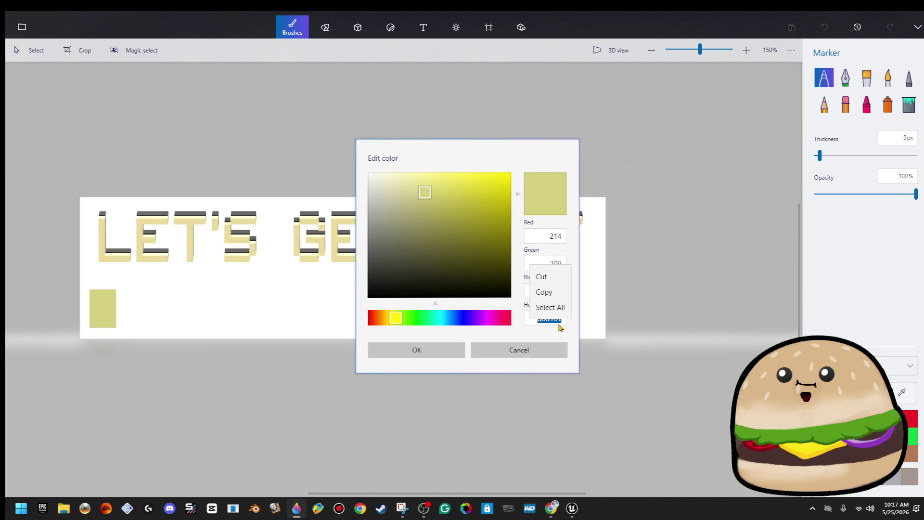
left_click(549, 291)
left_click(558, 354)
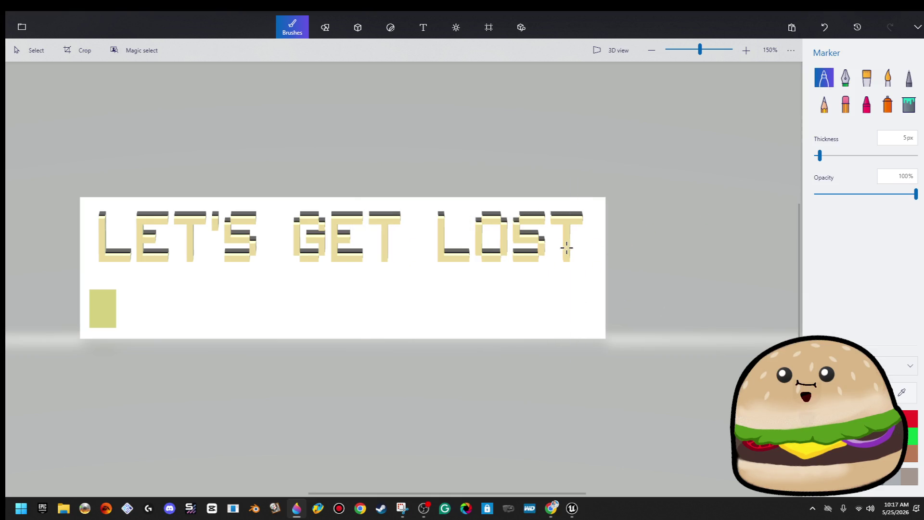
Step: Recolour the LET'S GET LOST title to the custom hex colour d6d181
left_click(30, 50)
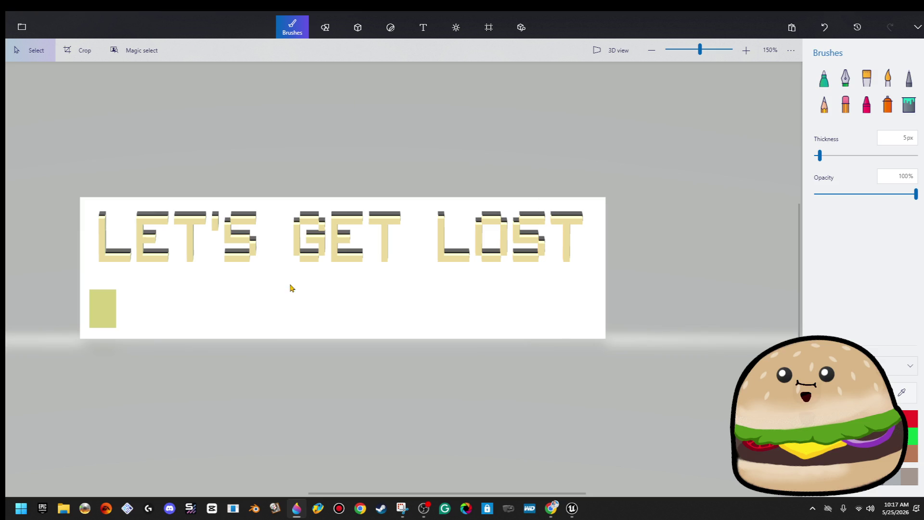
left_click(239, 241)
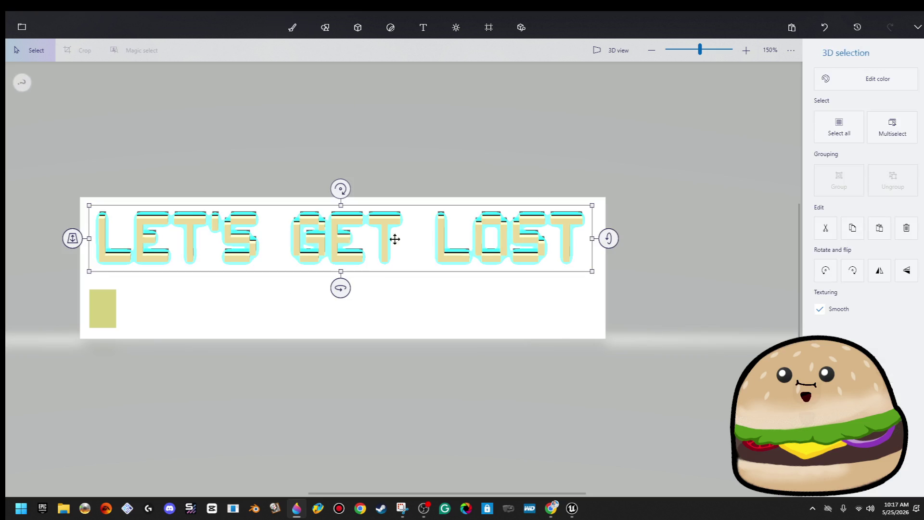
left_click(864, 81)
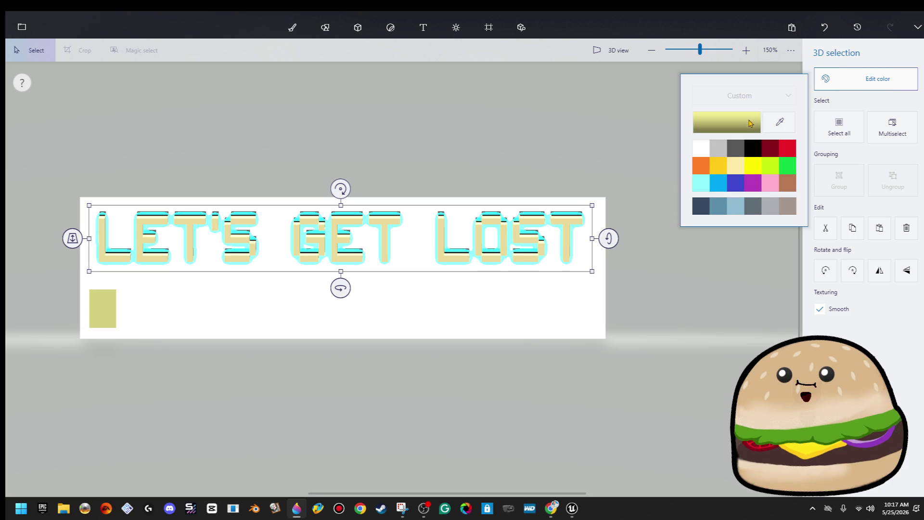
left_click(751, 123)
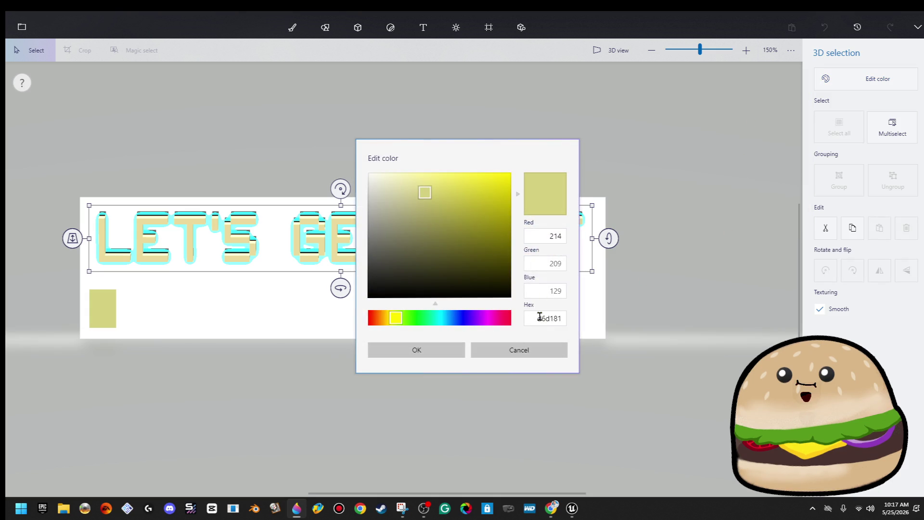
key("ctrl+c")
left_click(429, 351)
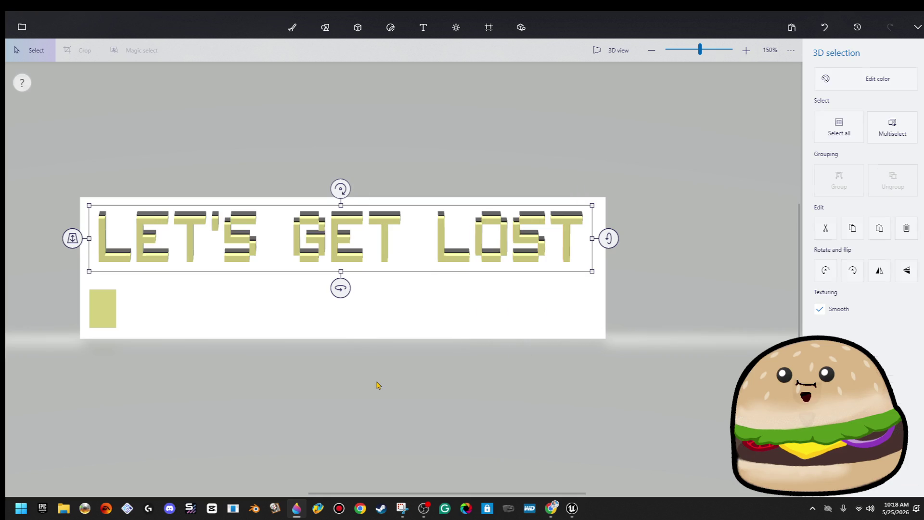
left_click(205, 328)
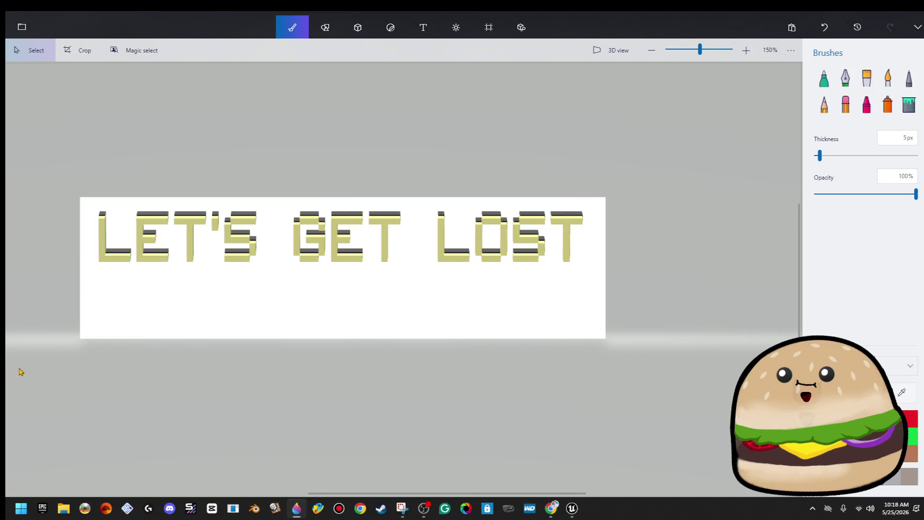
Step: Add 3D text 'Not another backrooms game -' below the title, fixing the misspelled 'backrooms'
left_click(413, 32)
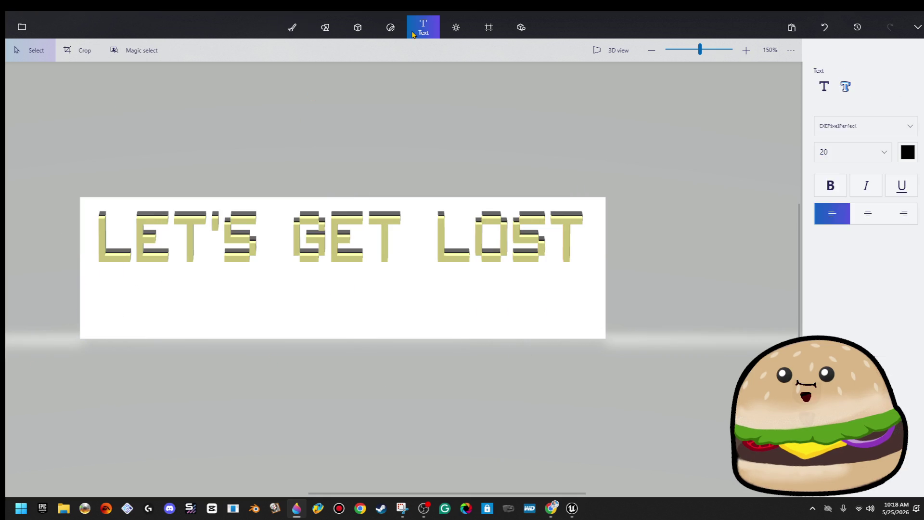
left_click(845, 87)
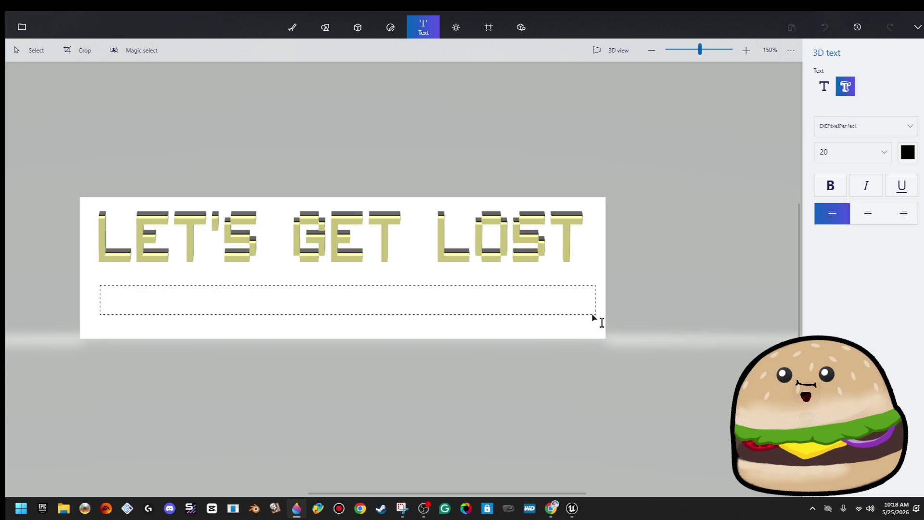
left_click_drag(593, 318, 593, 316)
type("Not ano")
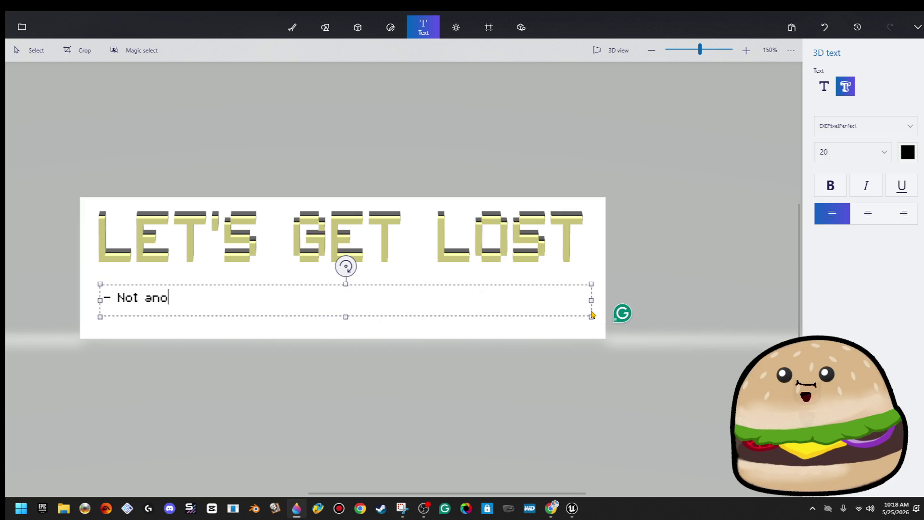
type("ther backrooms ")
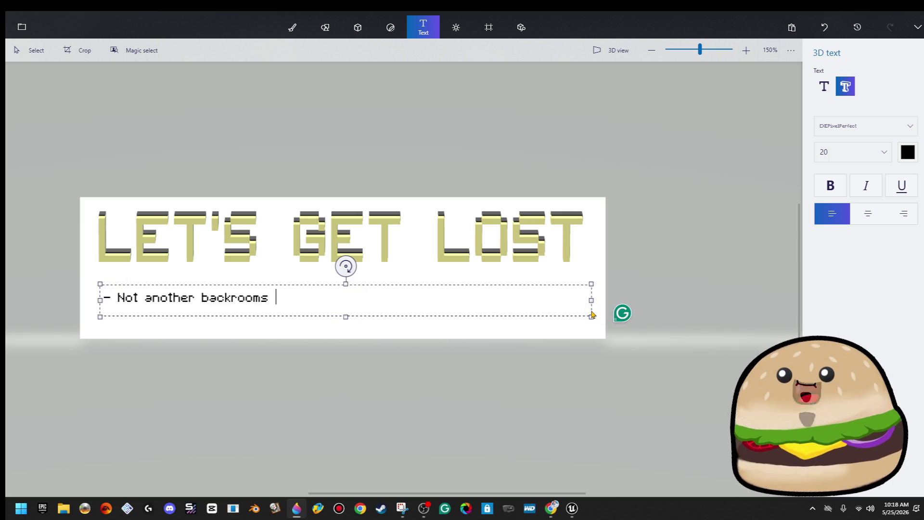
type("game -")
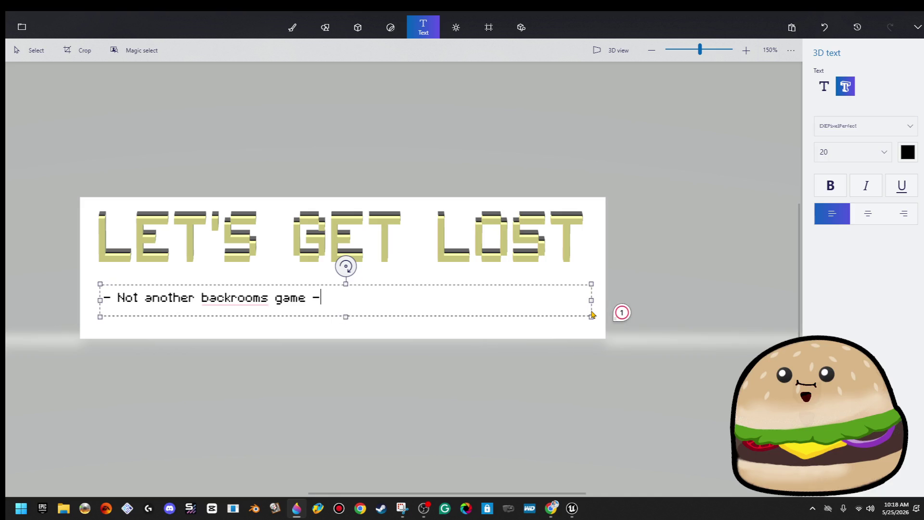
right_click(241, 300)
left_click(247, 327)
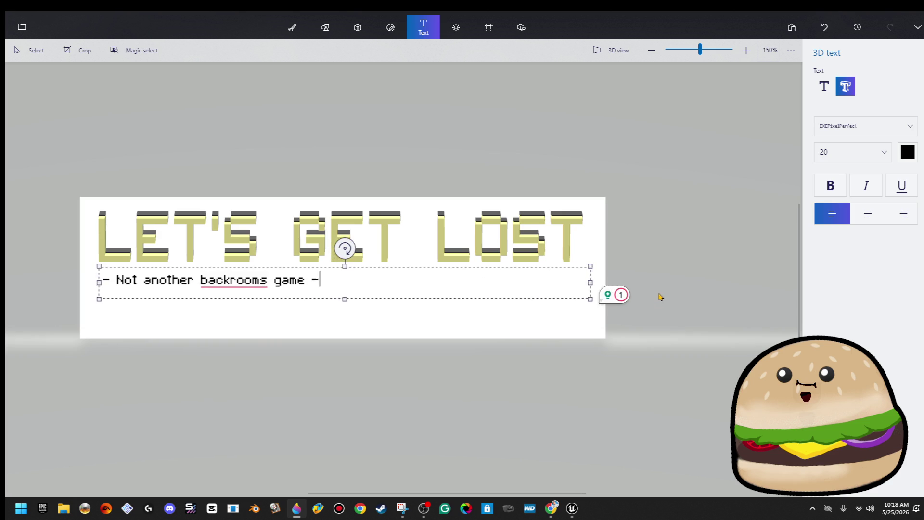
Step: Centre-align the subtitle and move it centred under the title
left_click(876, 212)
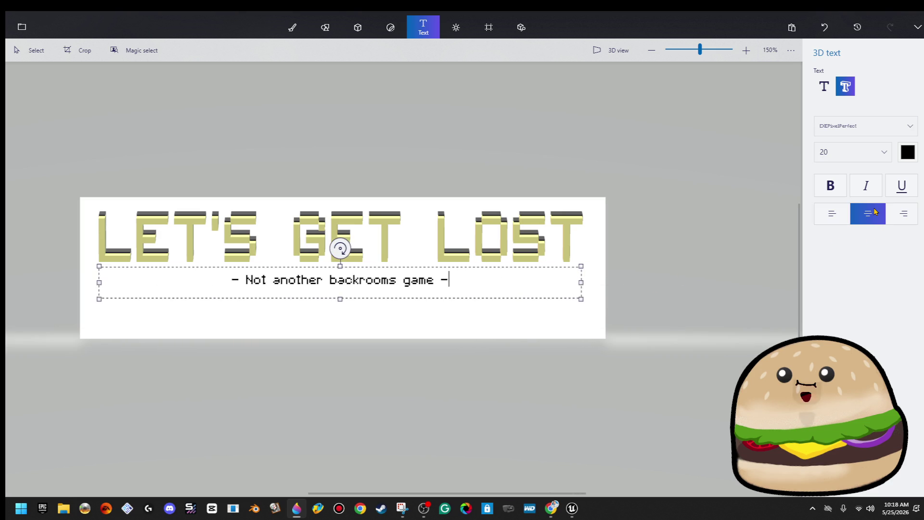
left_click(637, 275)
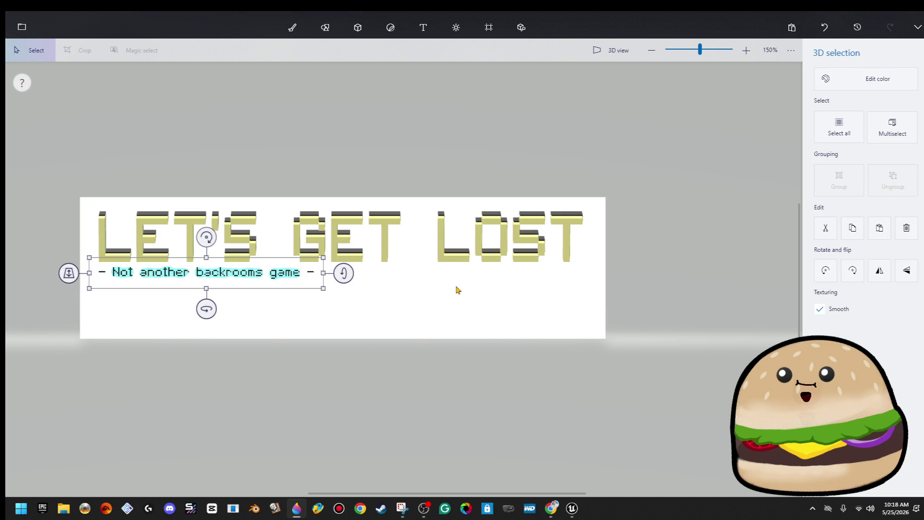
left_click_drag(271, 273, 407, 297)
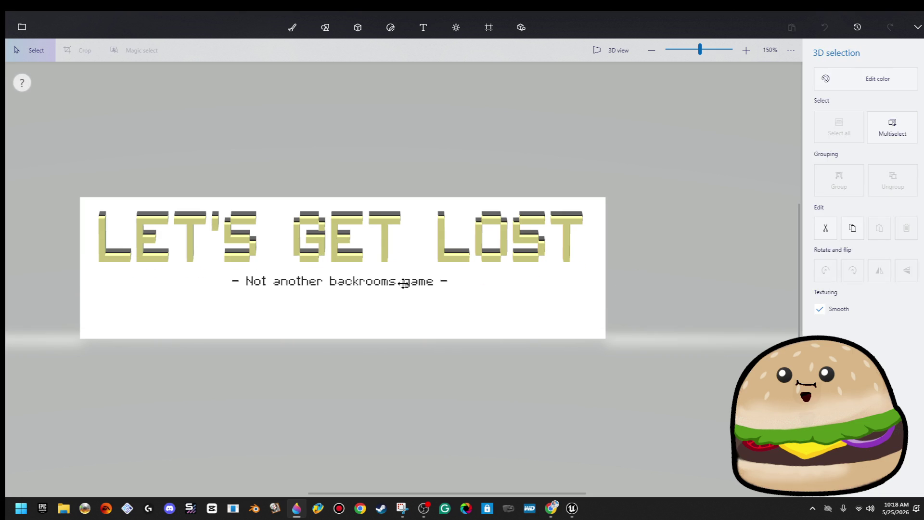
left_click(404, 283)
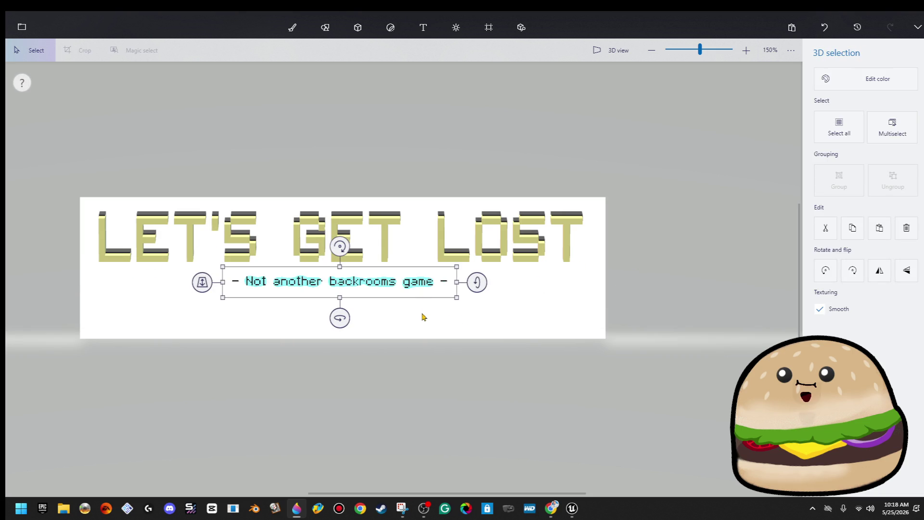
Step: Reopen the subtitle text, exit editing, and shift it slightly on the canvas
double_click(421, 292)
scroll(429, 285, "up", 5)
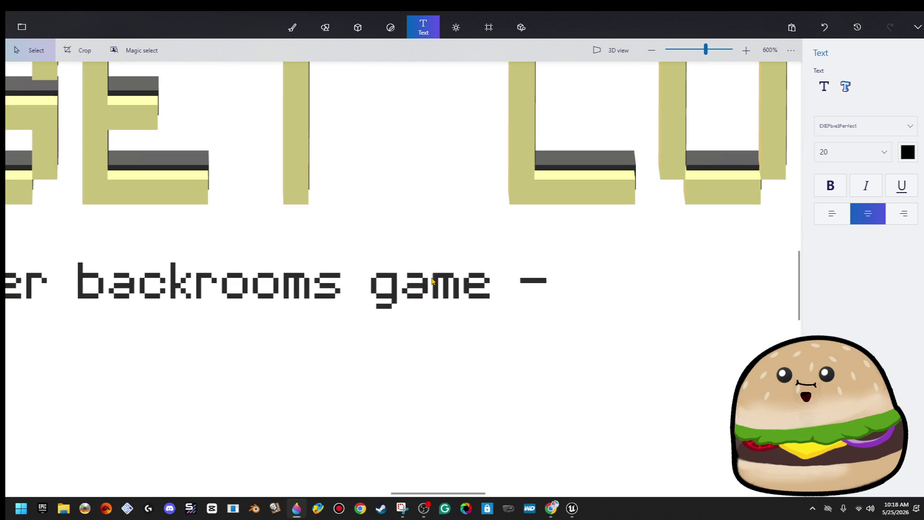
key("Escape")
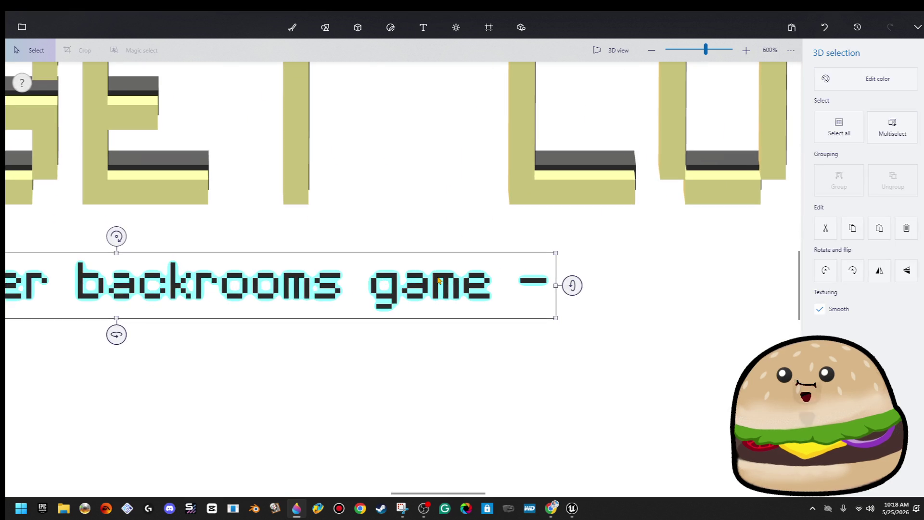
scroll(394, 333, "down", 5)
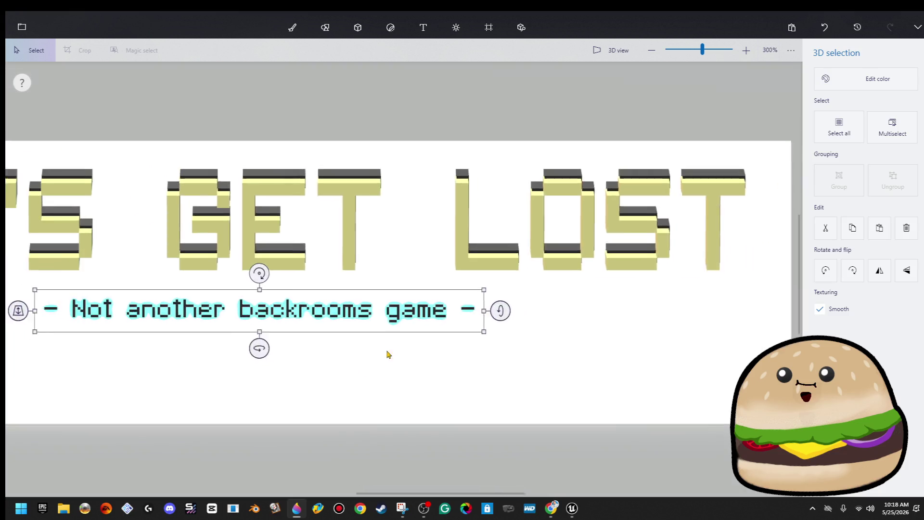
left_click_drag(130, 322, 135, 339)
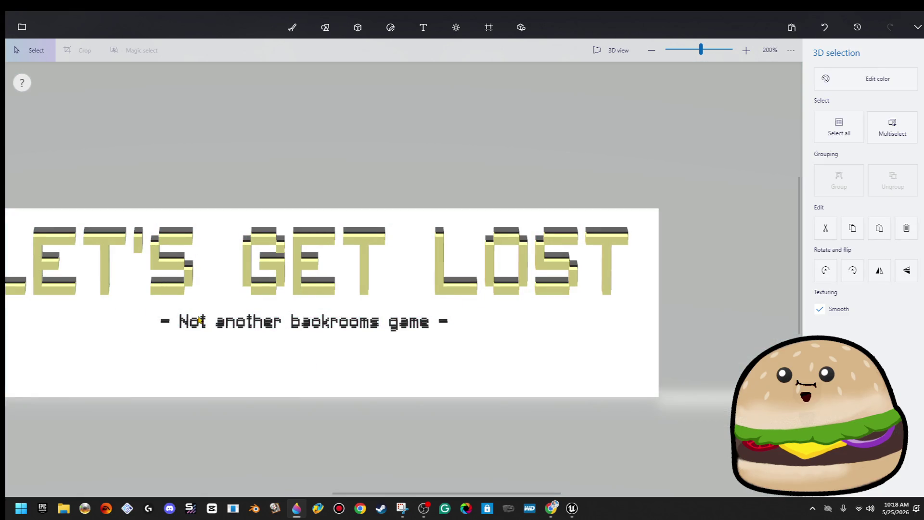
Step: Eyedrop the title's yellow onto the subtitle and minimise Paint 3D
left_click(830, 83)
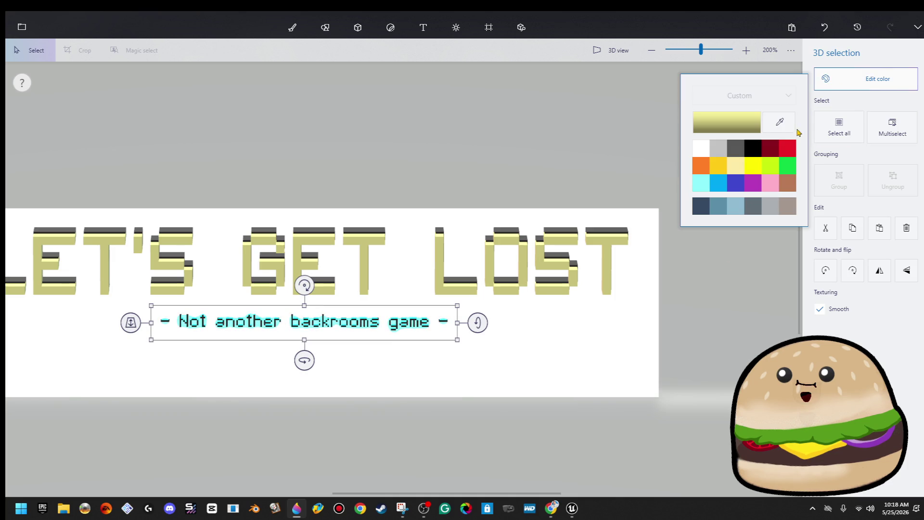
left_click(780, 122)
left_click(603, 242)
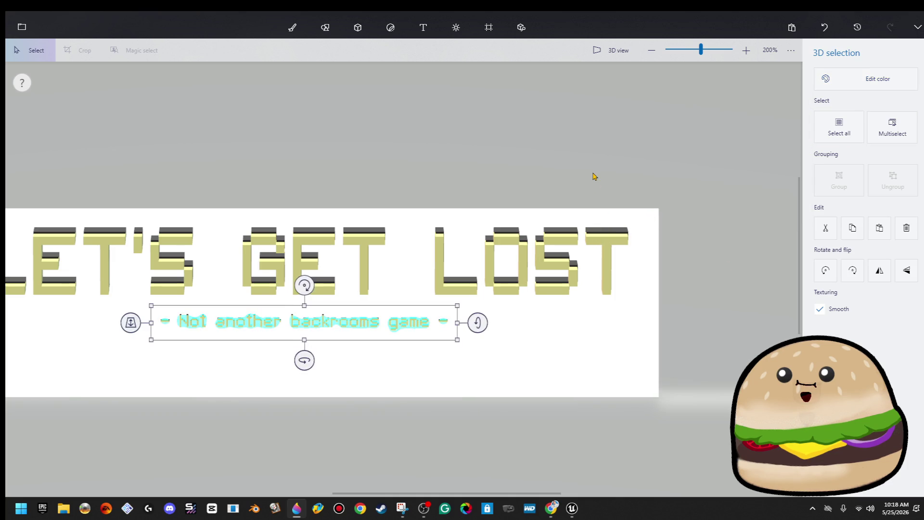
scroll(356, 294, "down", 3)
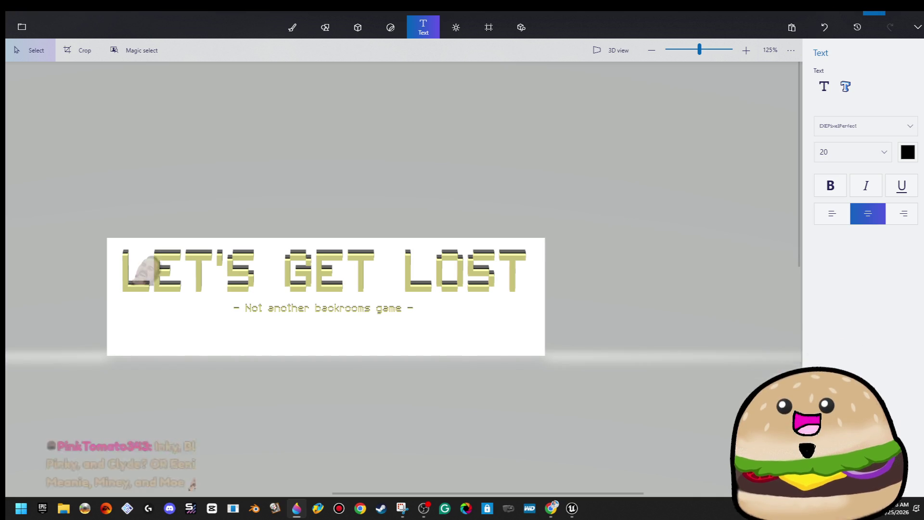
left_click(868, 21)
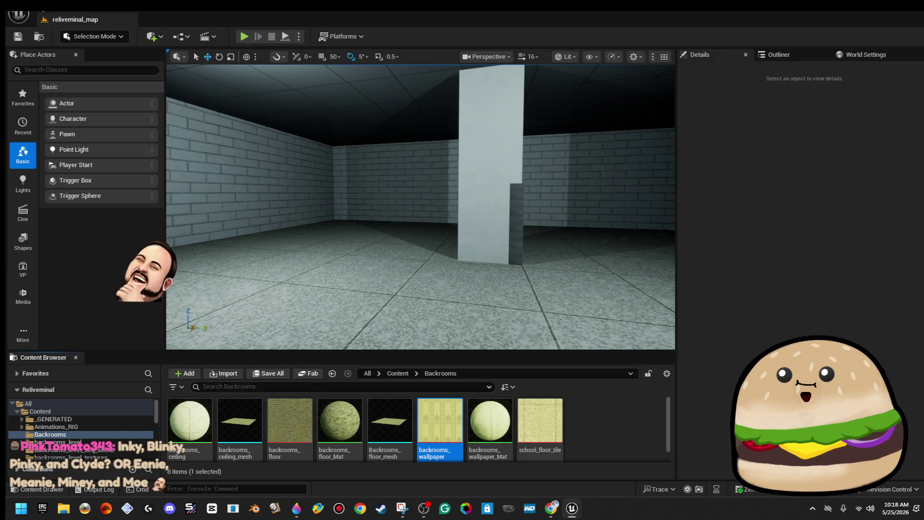
left_click(18, 15)
left_click(73, 52)
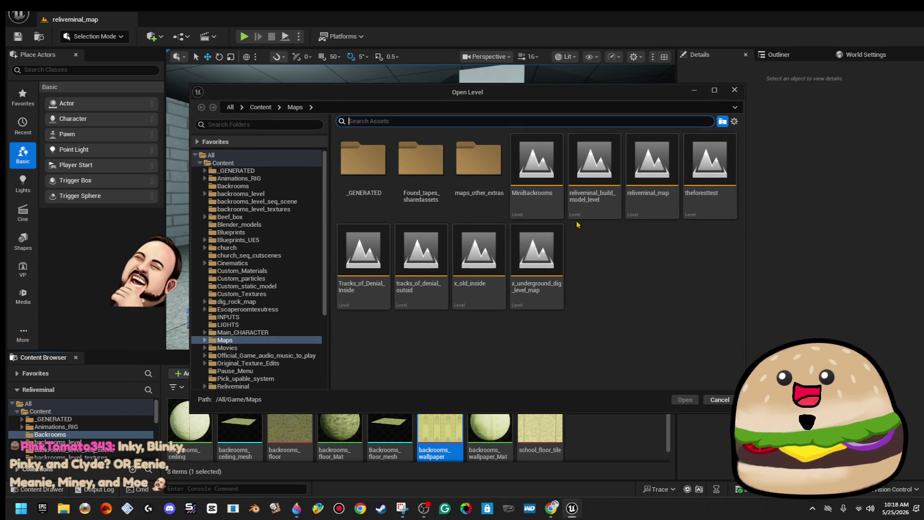
double_click(540, 199)
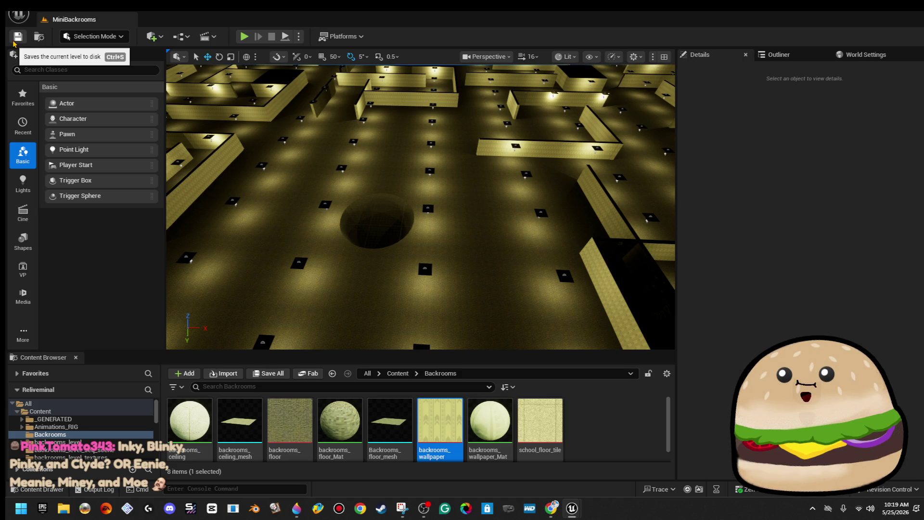
left_click(14, 40)
left_click_drag(428, 151, 385, 161)
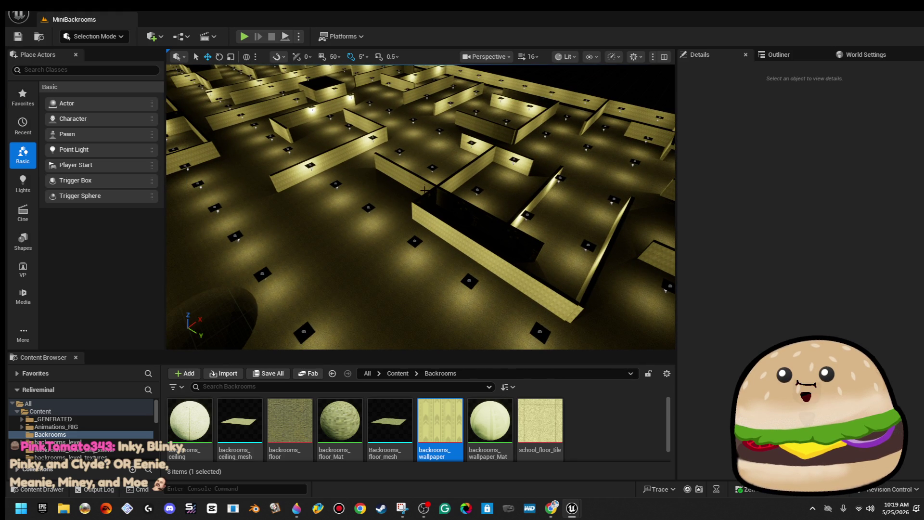
scroll(412, 206, "down", 15)
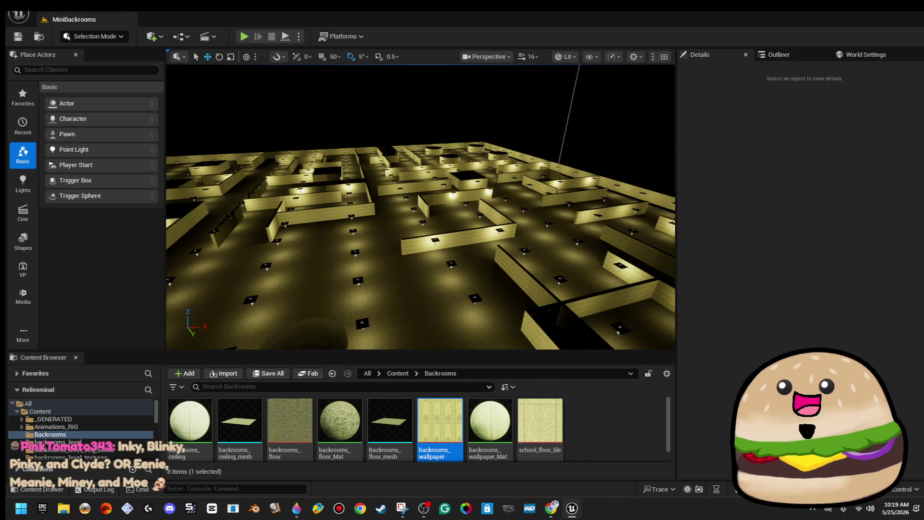
scroll(438, 114, "up", 10)
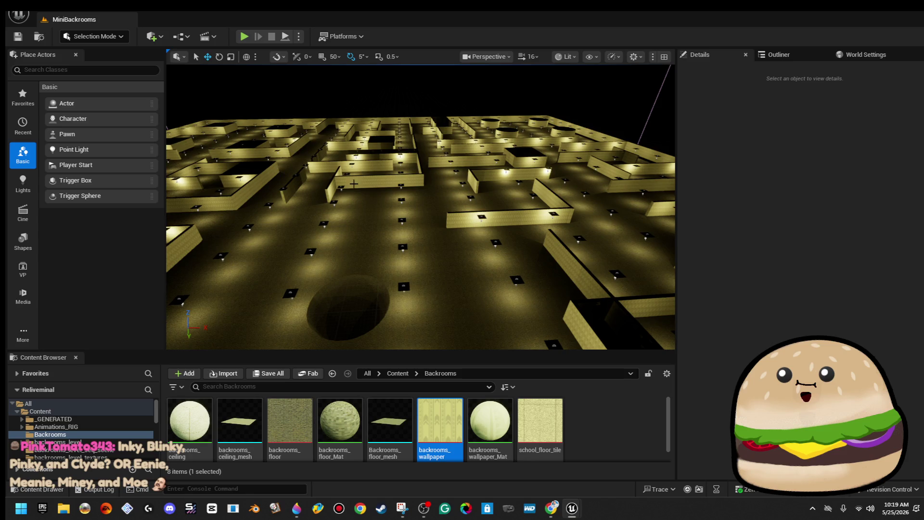
scroll(421, 207, "up", 8)
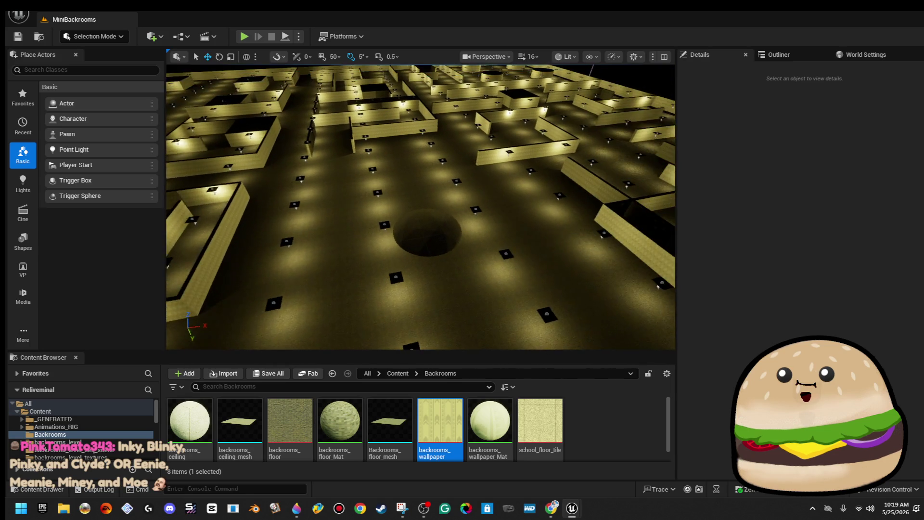
scroll(356, 281, "up", 2)
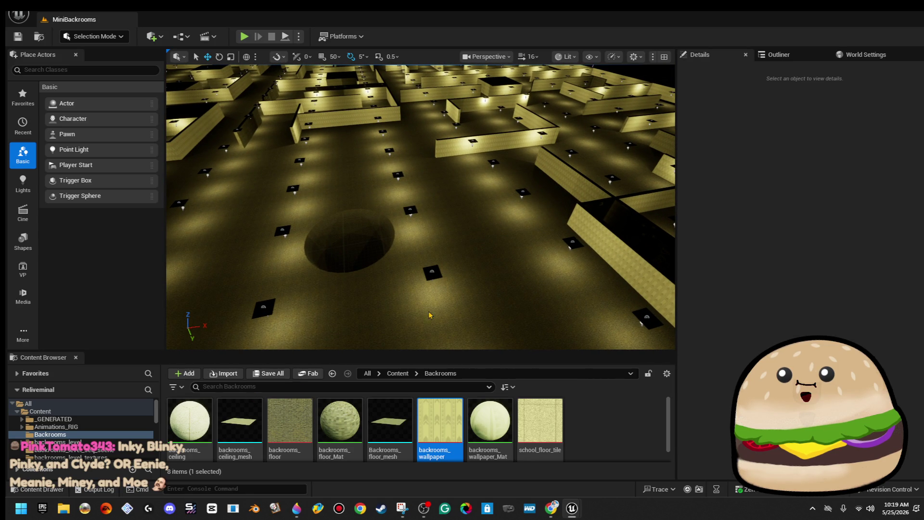
right_click(595, 432)
left_click(496, 142)
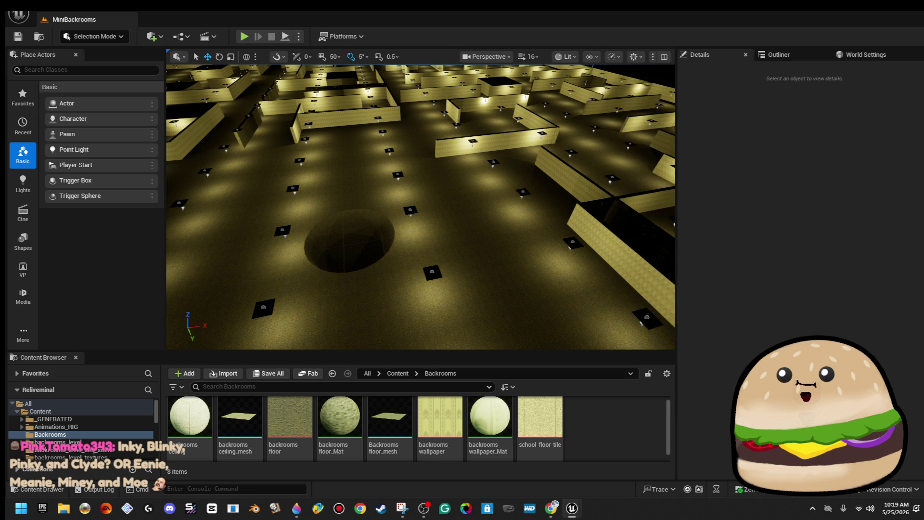
scroll(512, 150, "down", 10)
scroll(420, 207, "up", 10)
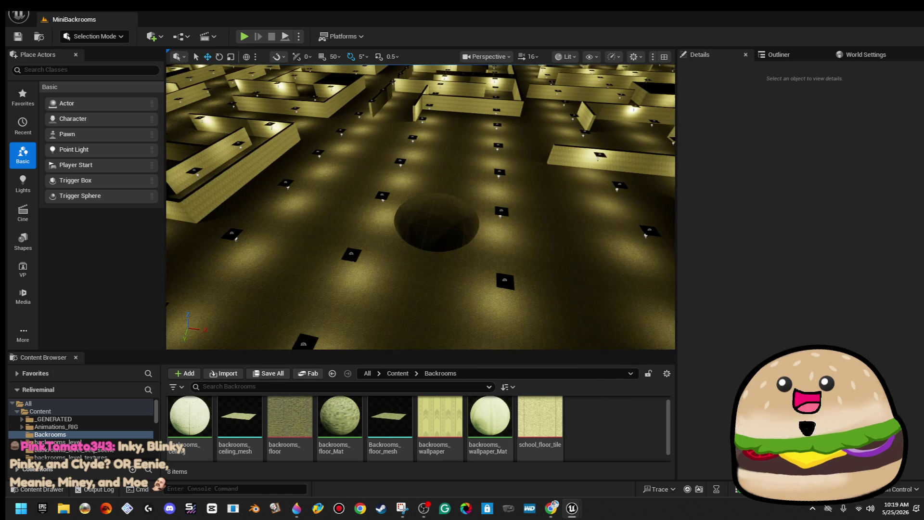
right_click(632, 423)
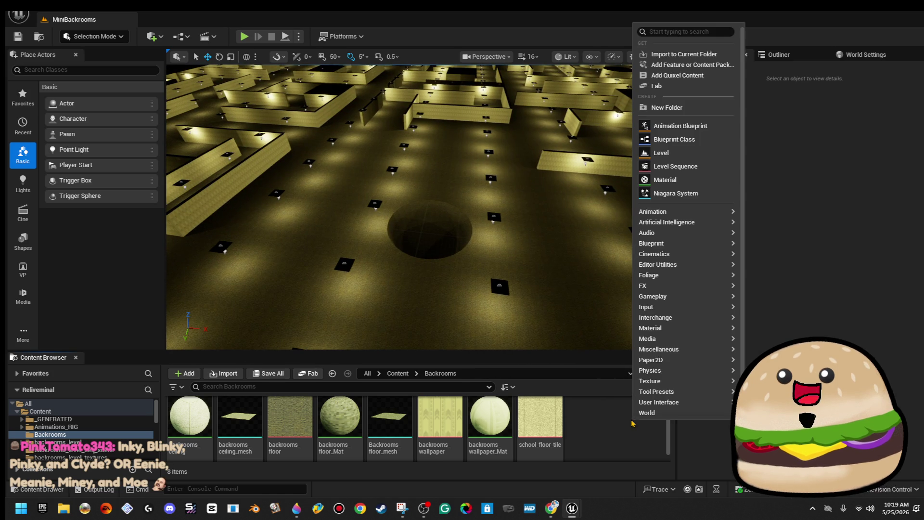
Step: Create an Actor Blueprint named backrooms_cage and drag it into the level
left_click(699, 141)
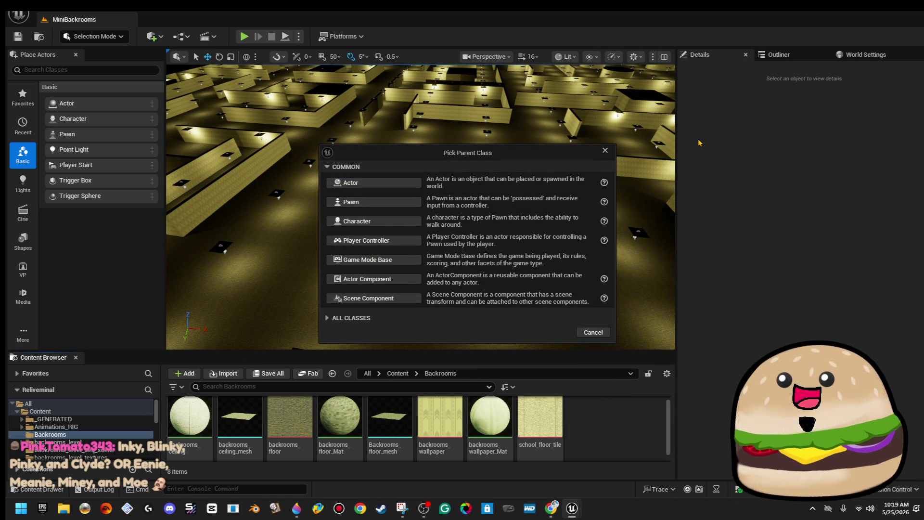
left_click(374, 182)
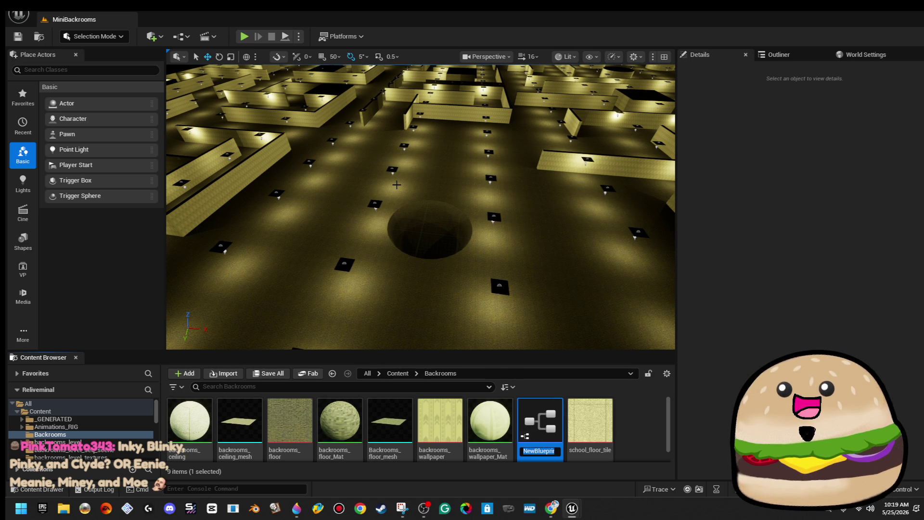
type("G")
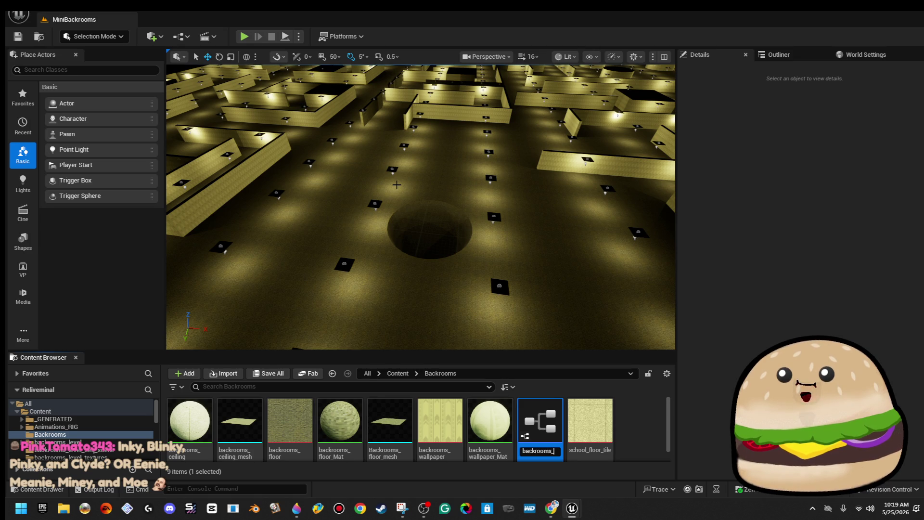
type("ge")
key("Return")
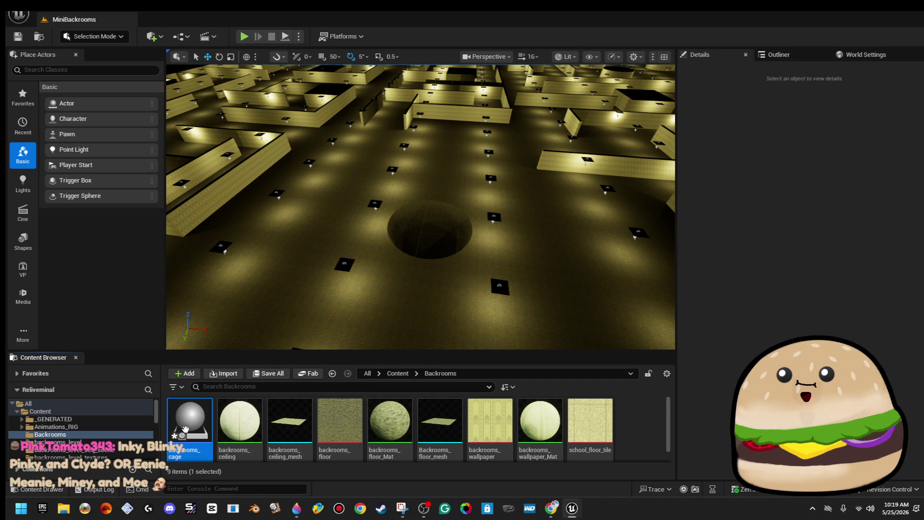
left_click_drag(458, 278, 484, 243)
Step: Open backrooms_cage and add a Static Mesh component named CAGE
double_click(190, 421)
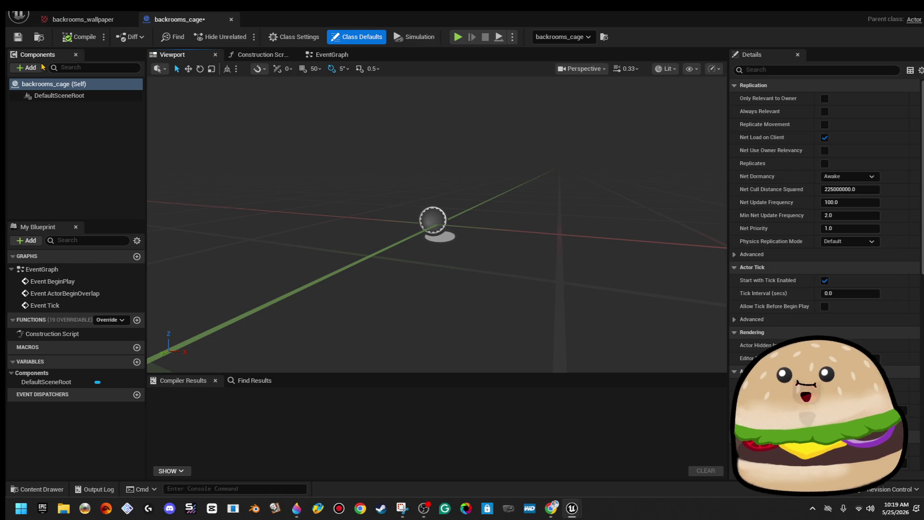
left_click(34, 67)
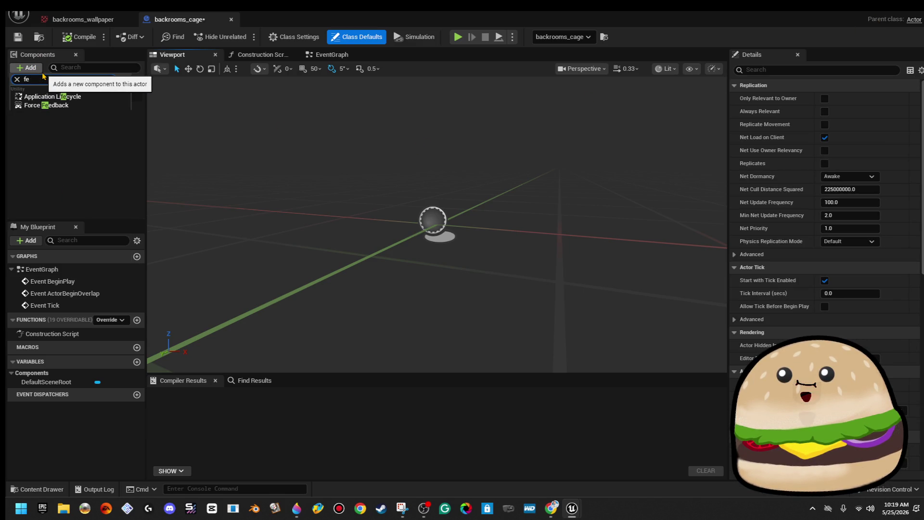
key("Escape")
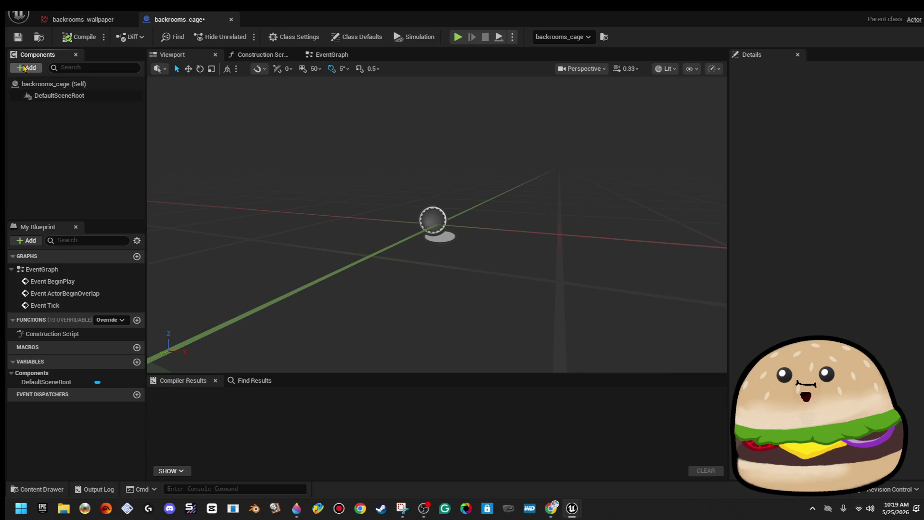
left_click(28, 67)
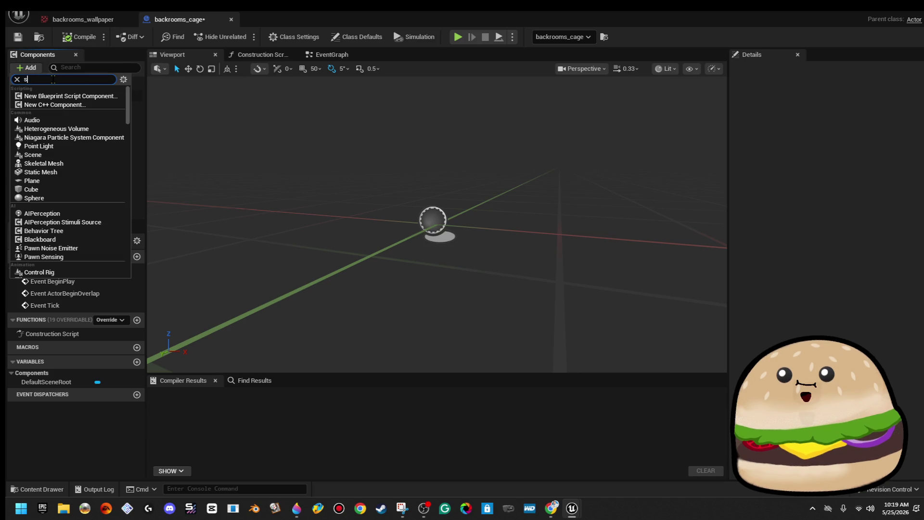
left_click(70, 179)
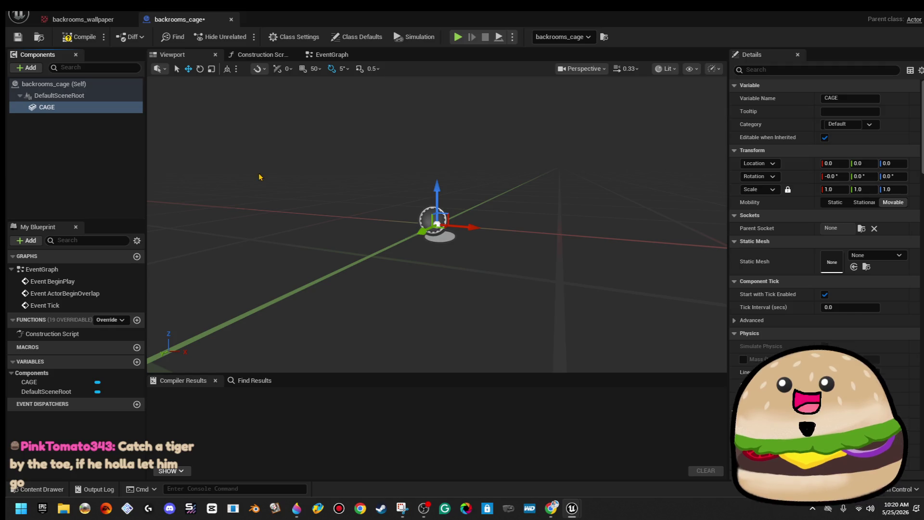
Step: Set the CAGE mesh to Fence_Post, then swap it to Fence_metal_bar
left_click(881, 256)
type("ag")
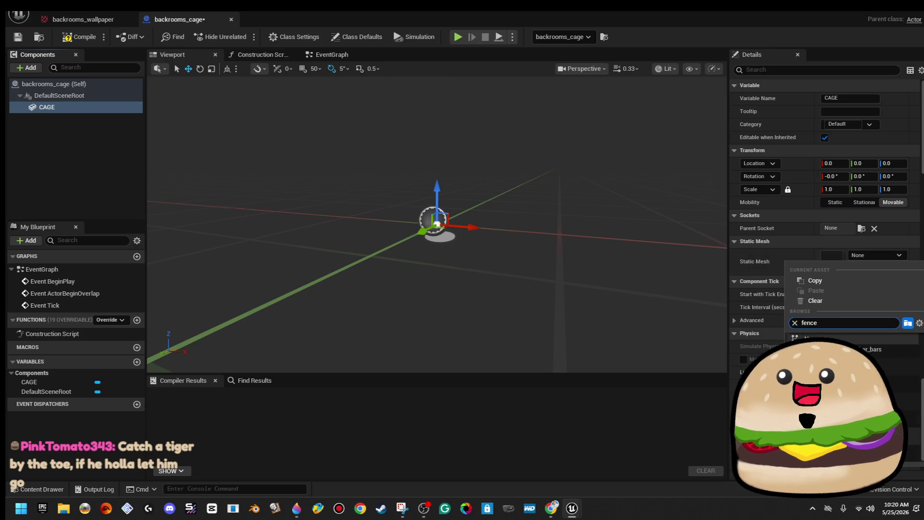
left_click(897, 401)
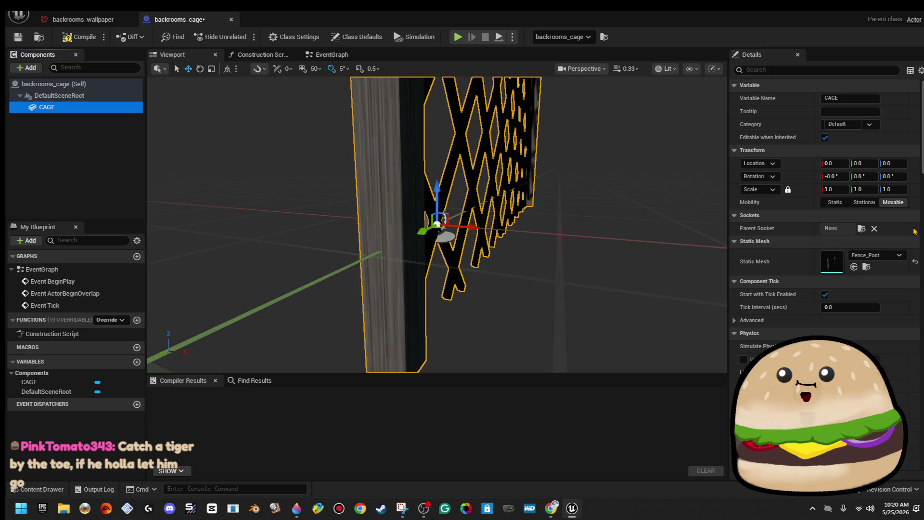
left_click(876, 255)
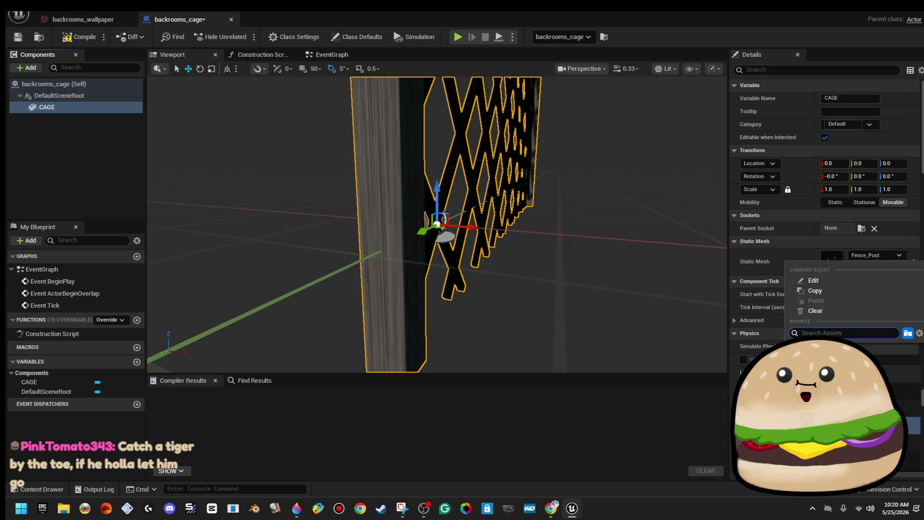
left_click(908, 425)
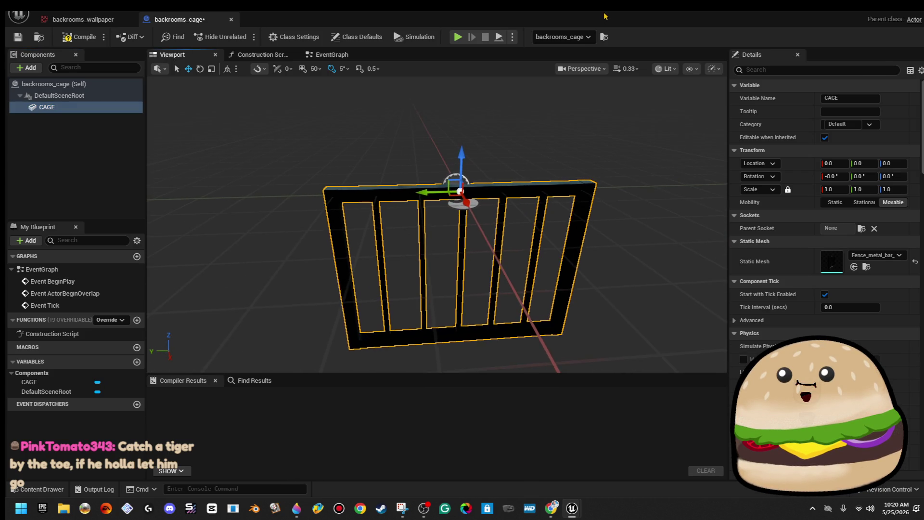
key("alt+Tab")
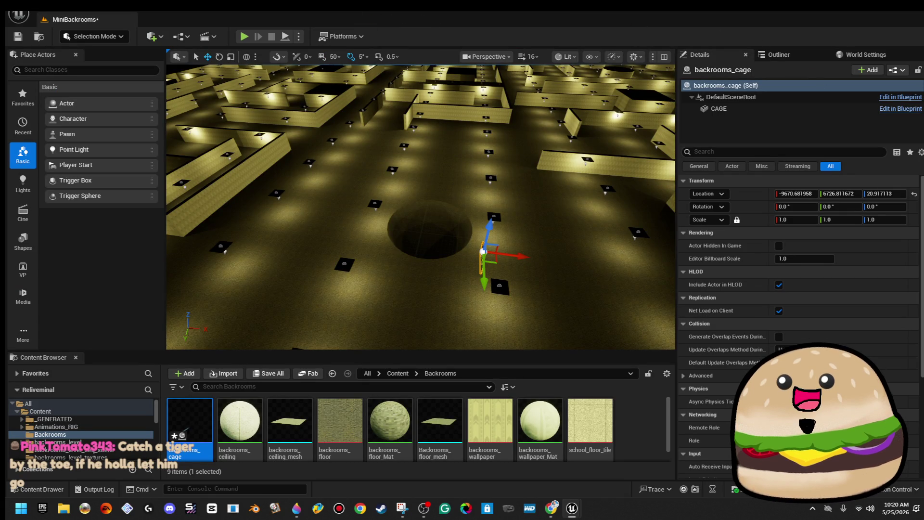
Step: Raise the cage and slide it along X to about X −10465.7, Y 6385.9
key("f")
left_click_drag(422, 207, 421, 154)
left_click_drag(549, 207, 549, 179)
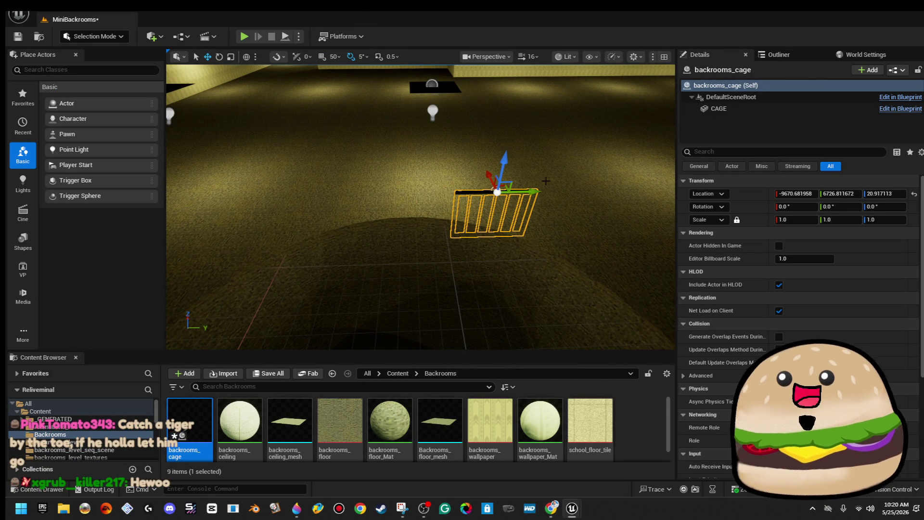
mouse_move(507, 180)
left_mouse_down()
mouse_move(366, 142)
mouse_move(397, 150)
mouse_move(421, 121)
left_mouse_up()
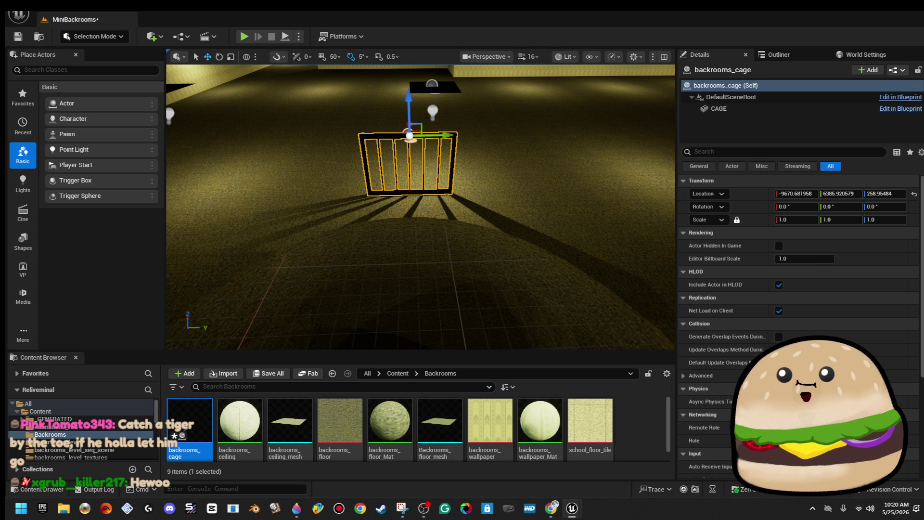
left_click_drag(536, 150, 448, 144)
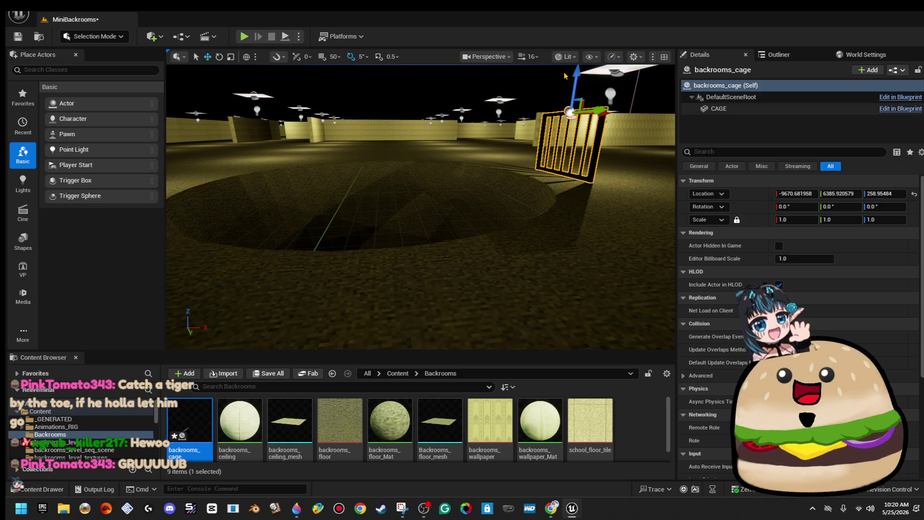
left_click_drag(604, 110, 398, 108)
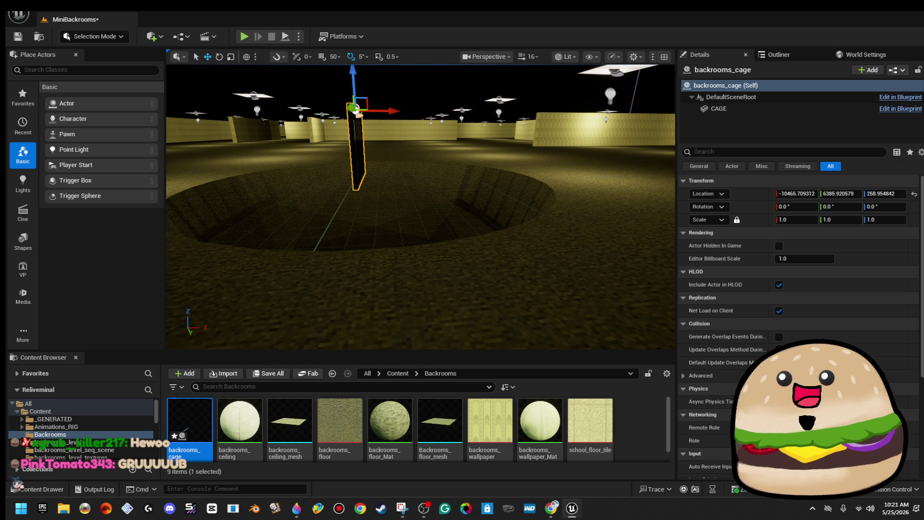
key("w")
key("f")
key("w")
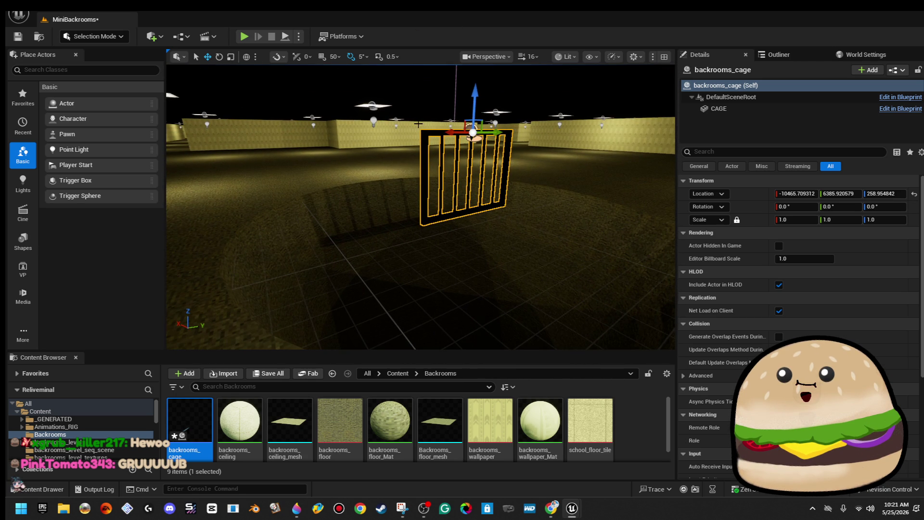
key("f")
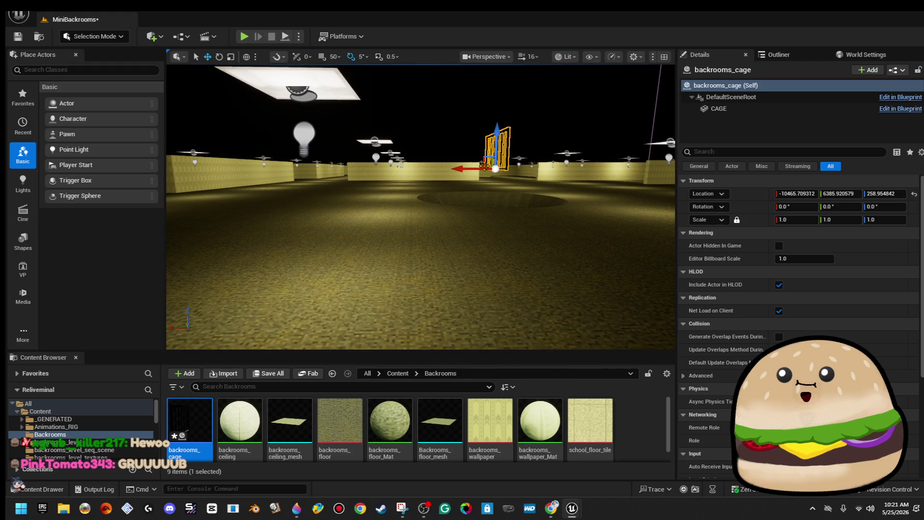
Step: Lower the fence to the floor and slide it along X to the hole's edge
mouse_move(474, 160)
left_mouse_down()
mouse_move(385, 151)
mouse_move(385, 176)
left_mouse_up()
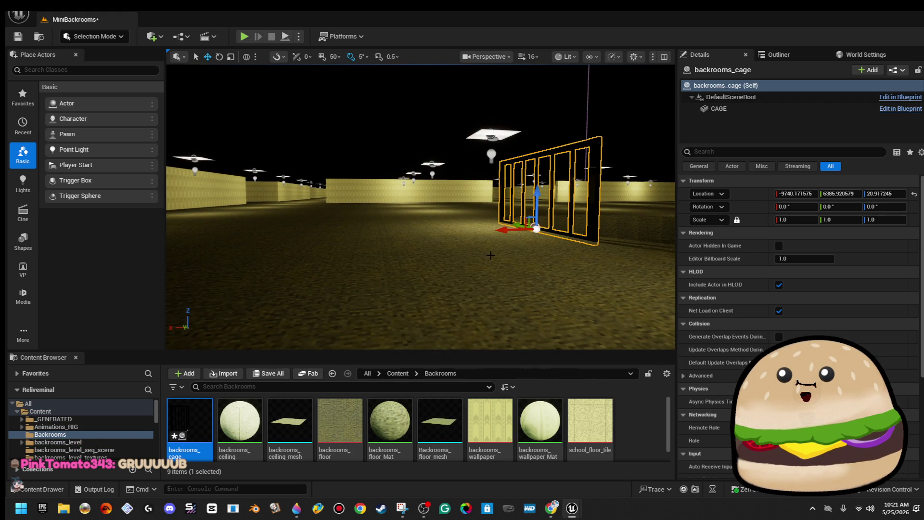
left_click_drag(504, 231, 443, 235)
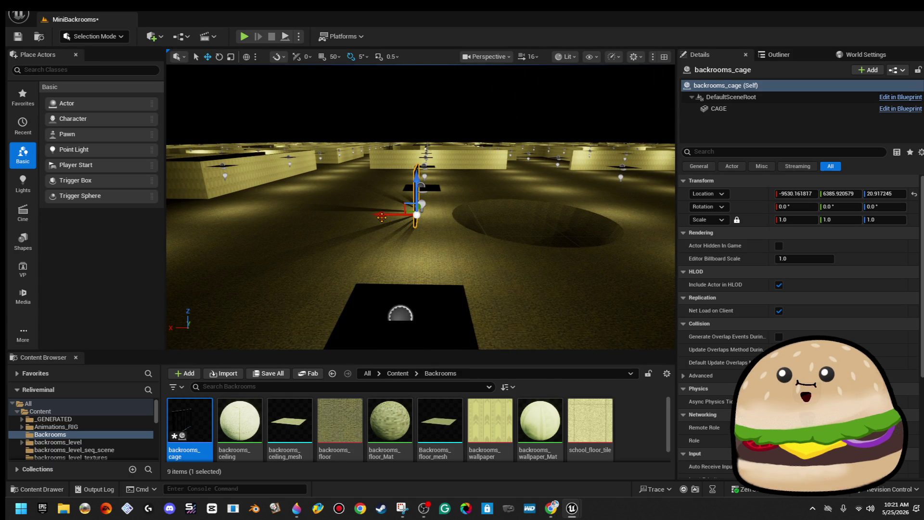
left_click_drag(388, 218, 506, 217)
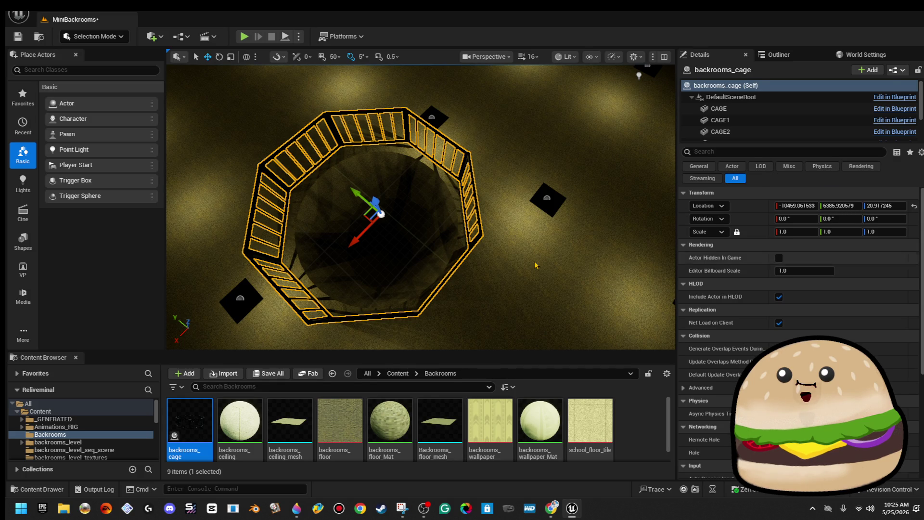
mouse_move(552, 265)
left_mouse_down()
mouse_move(551, 245)
mouse_move(524, 231)
mouse_move(474, 361)
left_mouse_up()
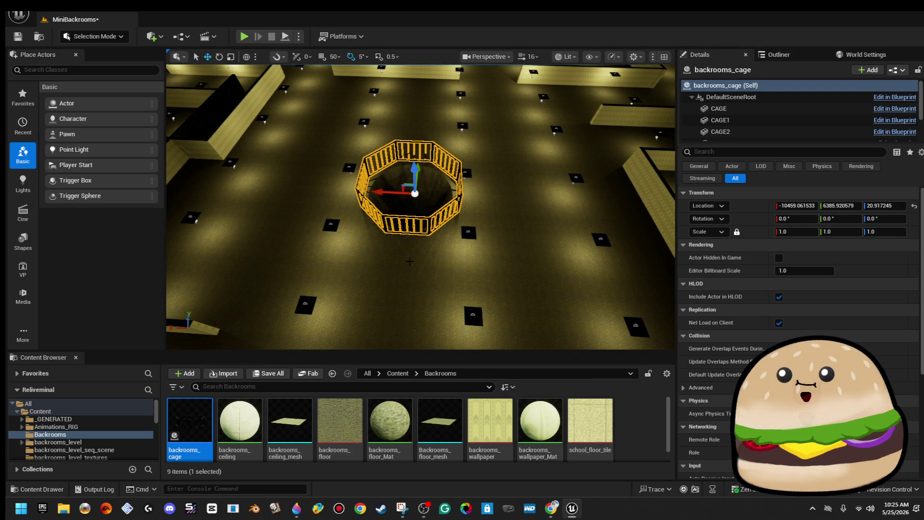
right_click(410, 262)
left_click(490, 486)
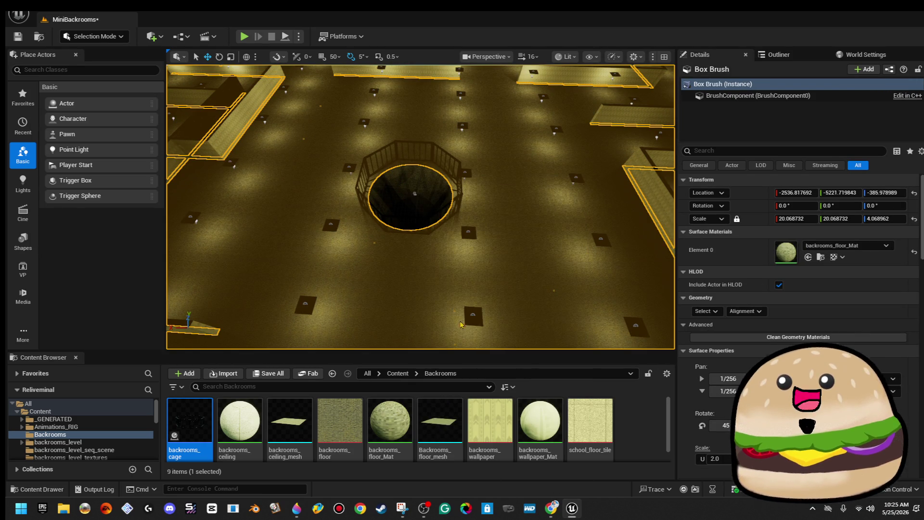
key("F11")
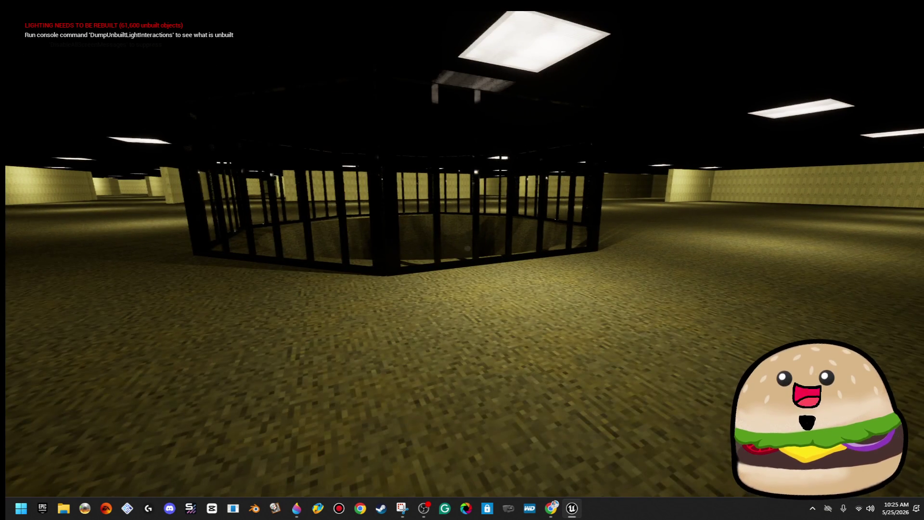
Step: Stop the MiniBackrooms play test beside the cage and return to the editor viewport
key("Escape")
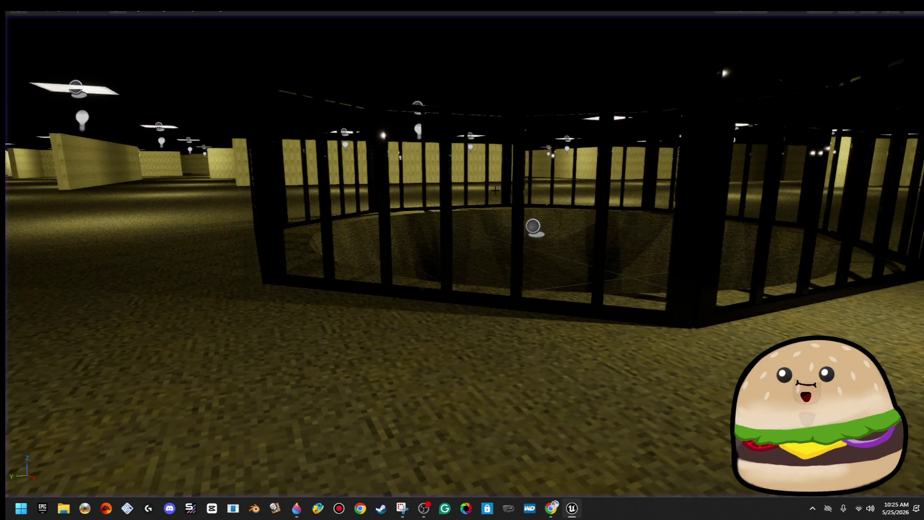
scroll(462, 260, "down", 10)
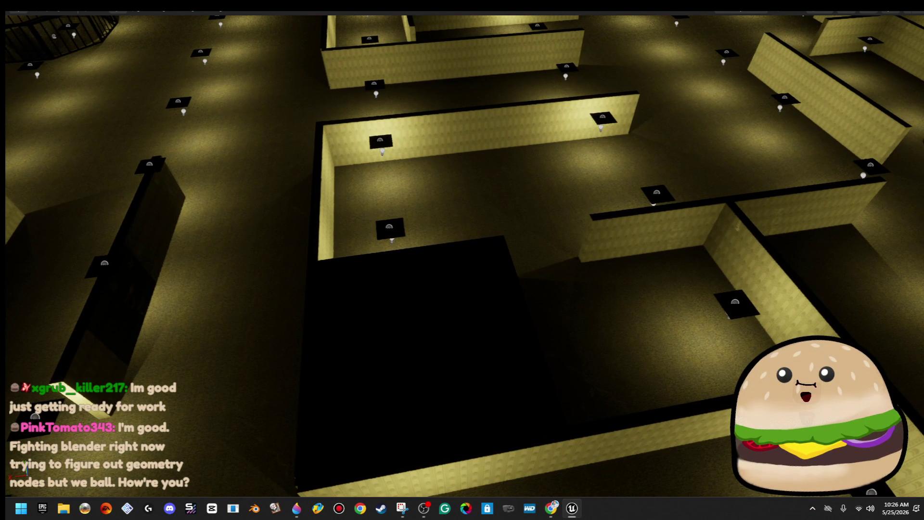
left_click(473, 270)
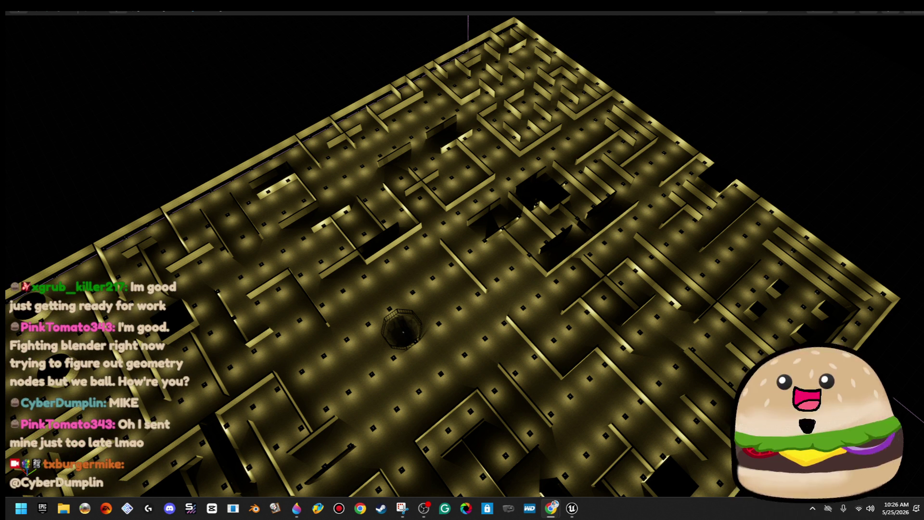
mouse_move(514, 268)
left_mouse_down()
mouse_move(466, 406)
mouse_move(378, 439)
mouse_move(377, 389)
left_mouse_up()
left_click_drag(516, 332, 517, 346)
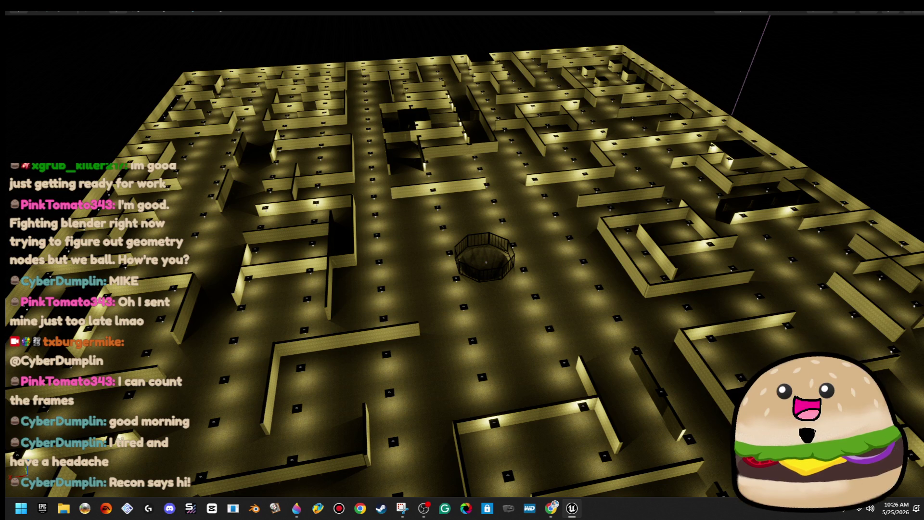
left_click(297, 508)
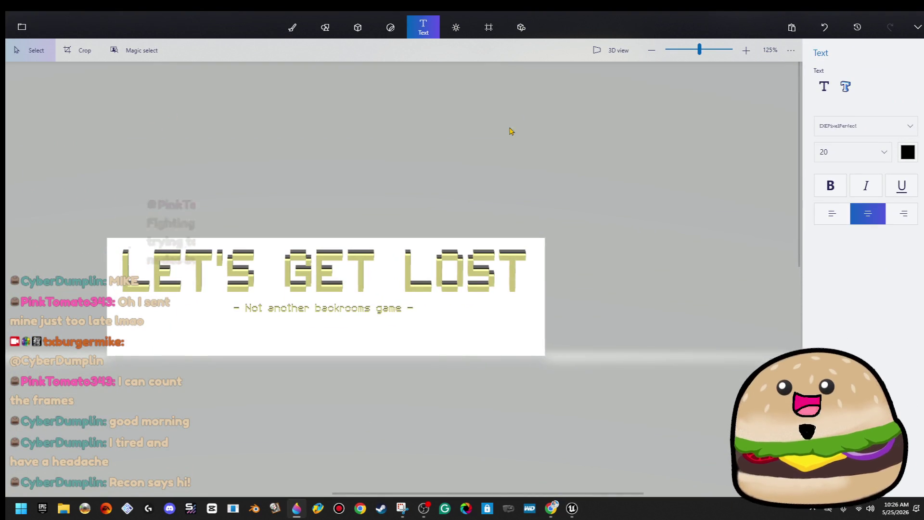
Step: Shrink the banner canvas to 728 × 139 px so the title and subtitle fit inside
left_click(489, 27)
mouse_move(316, 353)
left_mouse_down()
mouse_move(331, 337)
mouse_move(327, 324)
mouse_move(338, 324)
mouse_move(254, 321)
left_mouse_up()
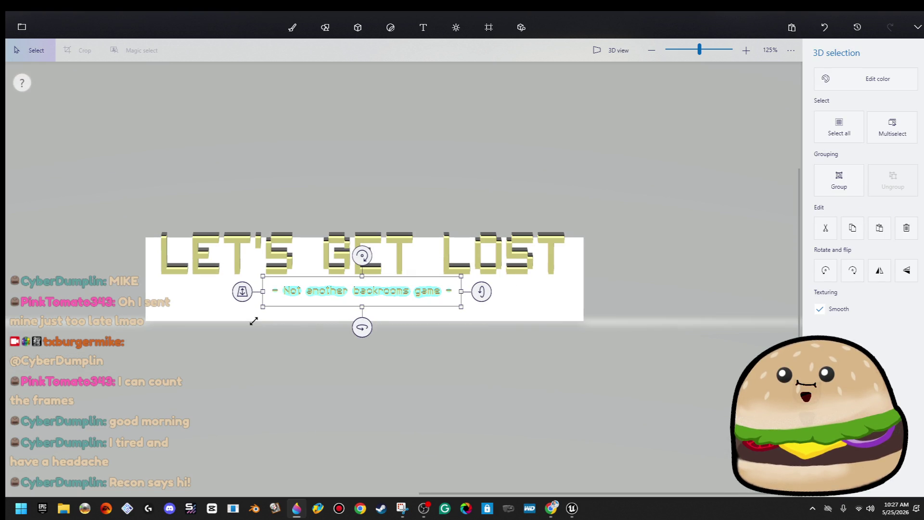
key("ctrl+e")
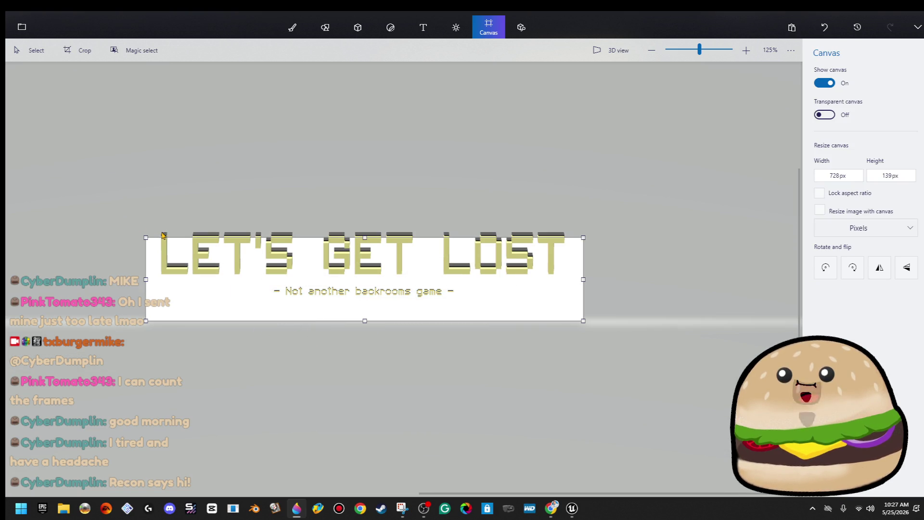
left_click_drag(591, 292, 619, 367)
key("ctrl+a")
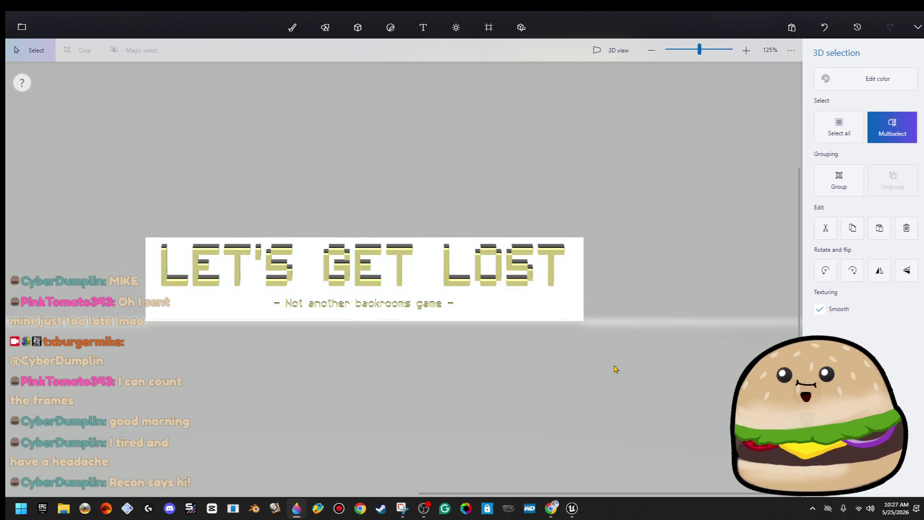
key("ctrl+e")
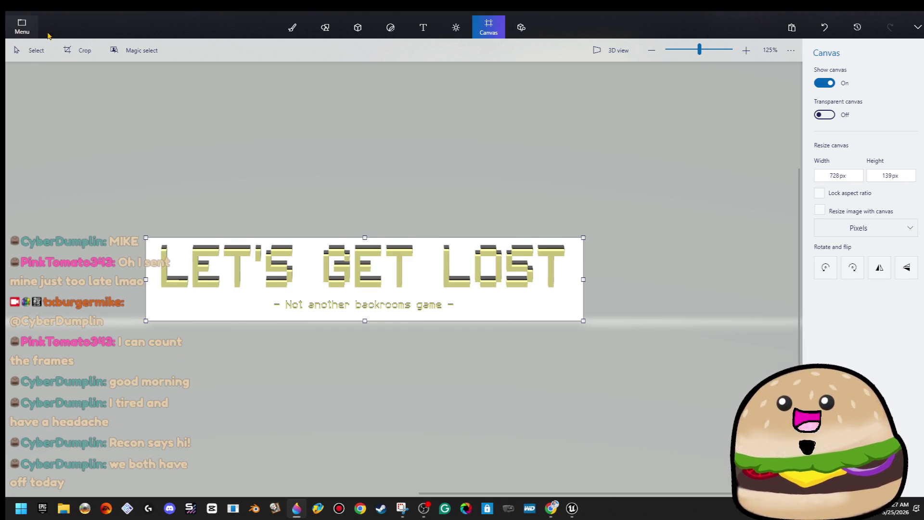
Step: Save a copy of the banner as an image with a transparent background
left_click(21, 27)
left_click(93, 150)
left_click(206, 83)
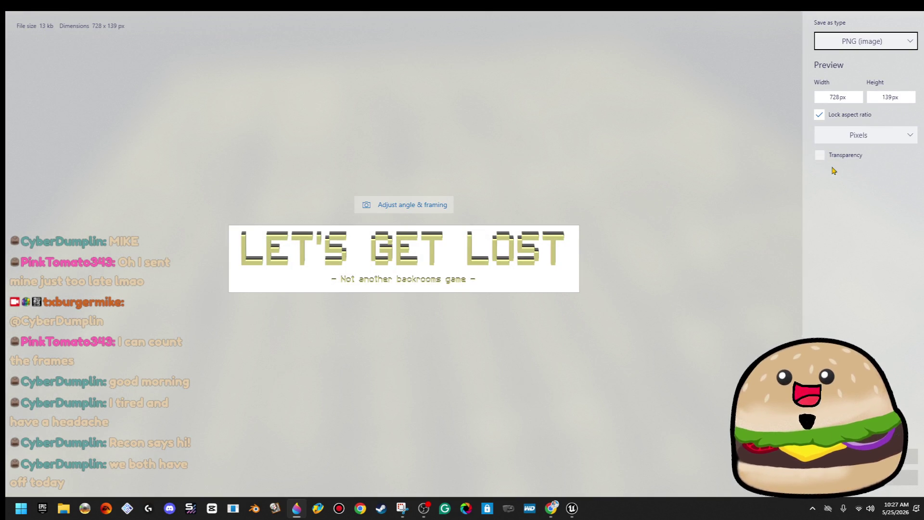
left_click(819, 155)
left_click(833, 481)
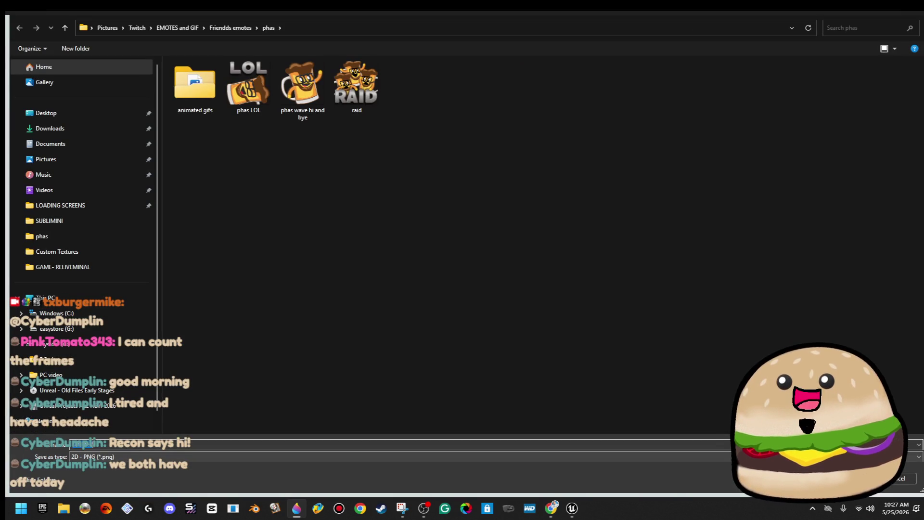
Step: Save the PNG into GAME- MINI BACKROOM's Custom Textures folder, then switch back to Unreal
left_click(96, 146)
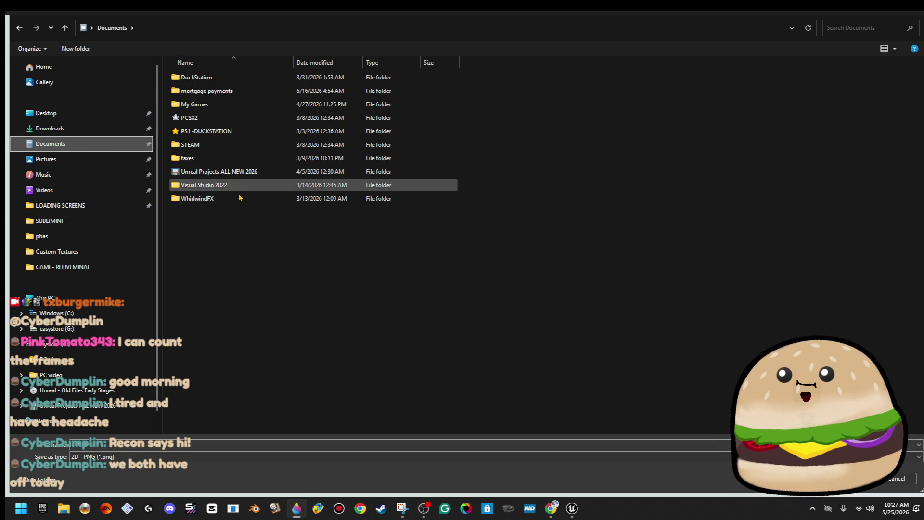
double_click(244, 173)
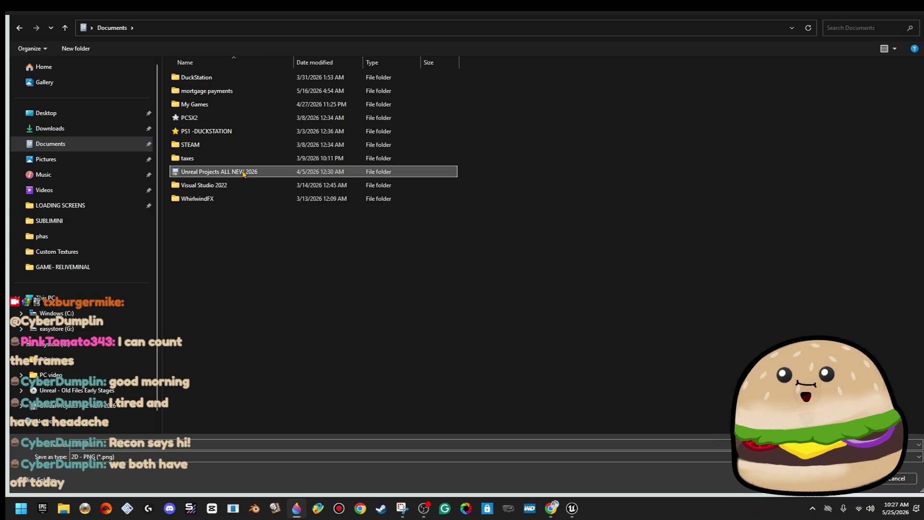
double_click(258, 92)
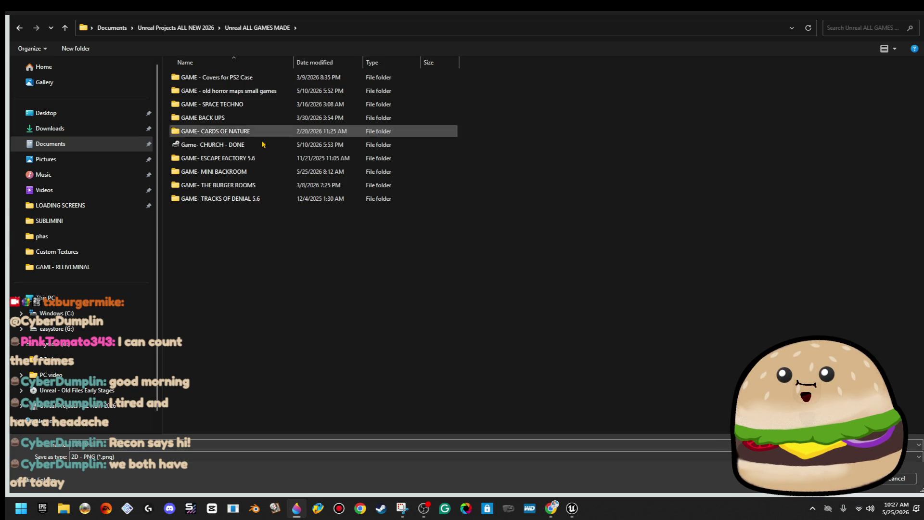
double_click(258, 172)
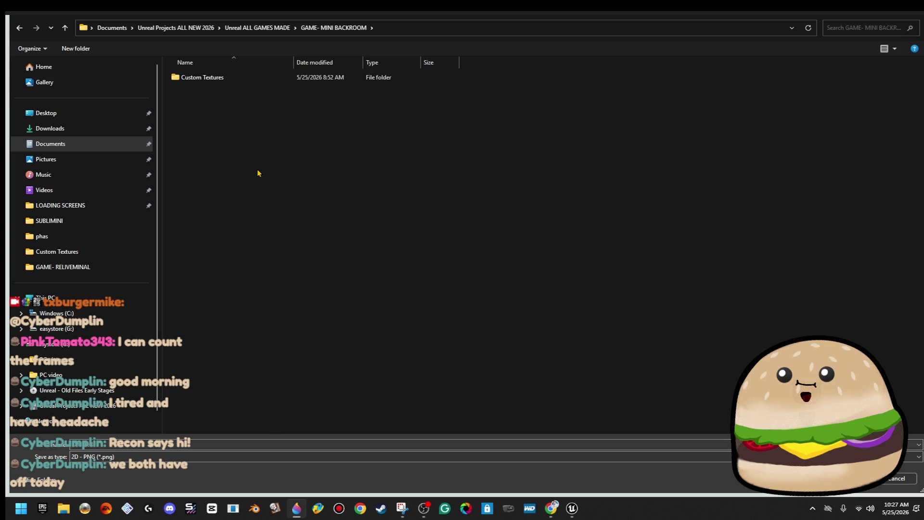
double_click(257, 77)
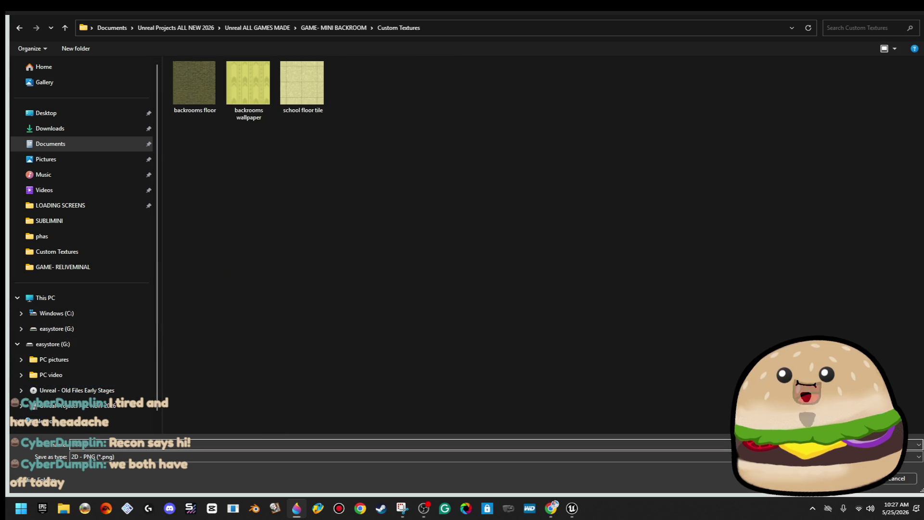
key("Return")
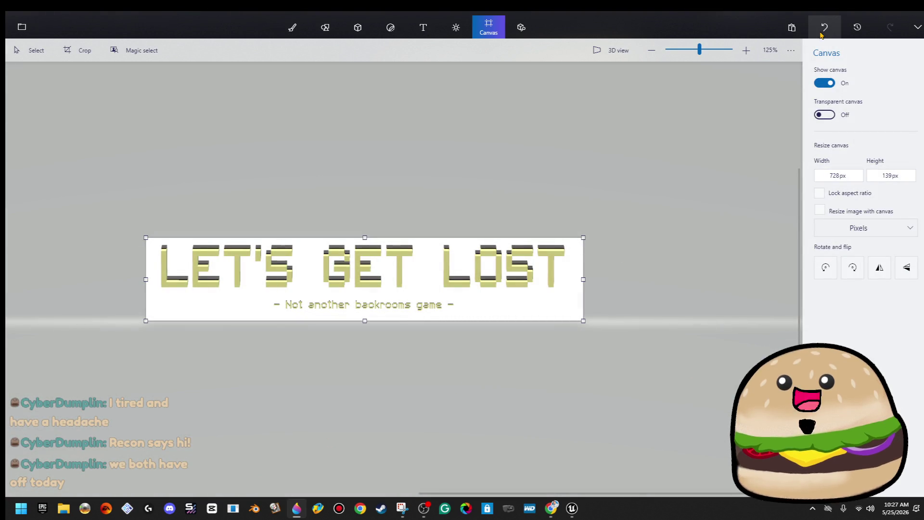
left_click(881, 10)
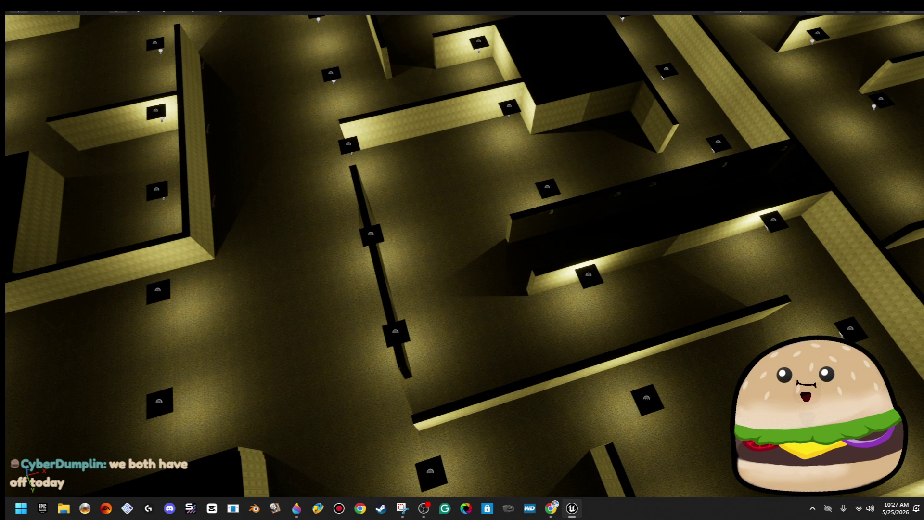
Step: Start a play test from a spot in the maze and walk down its corridors
right_click(560, 489)
left_click(555, 491)
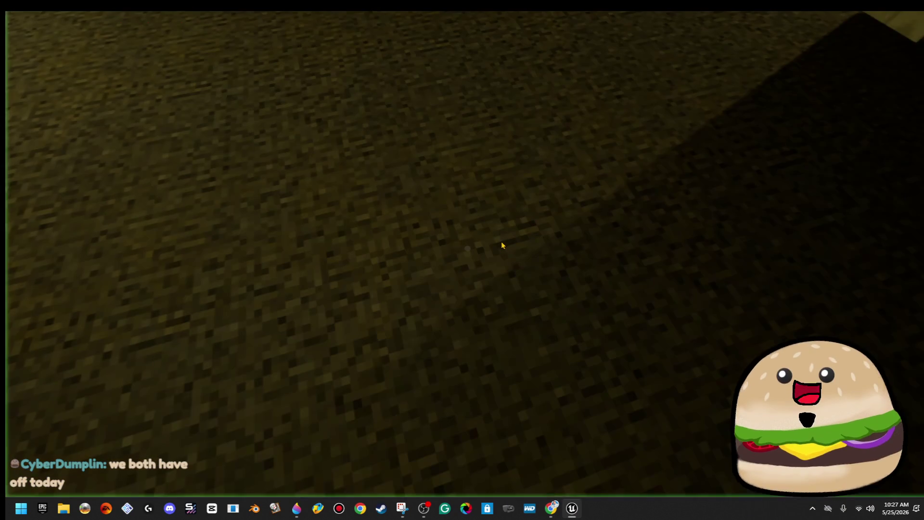
key("w")
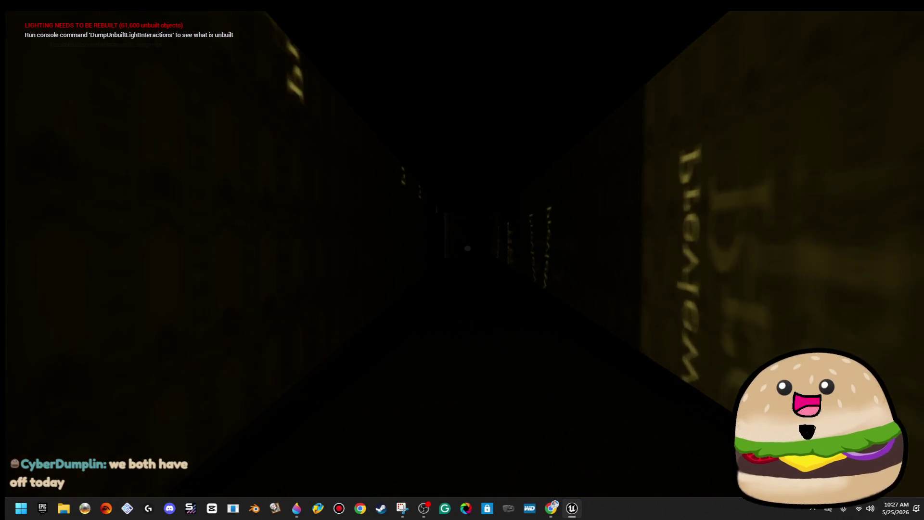
key("w")
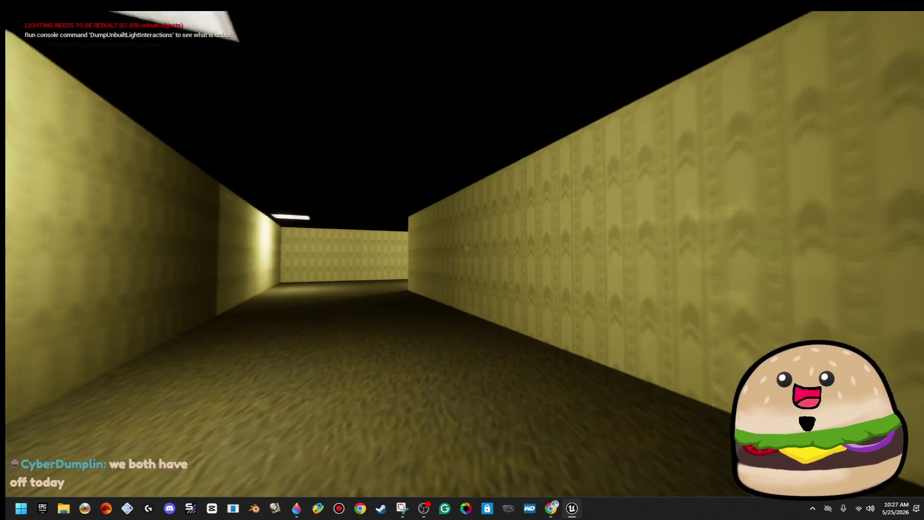
key("w")
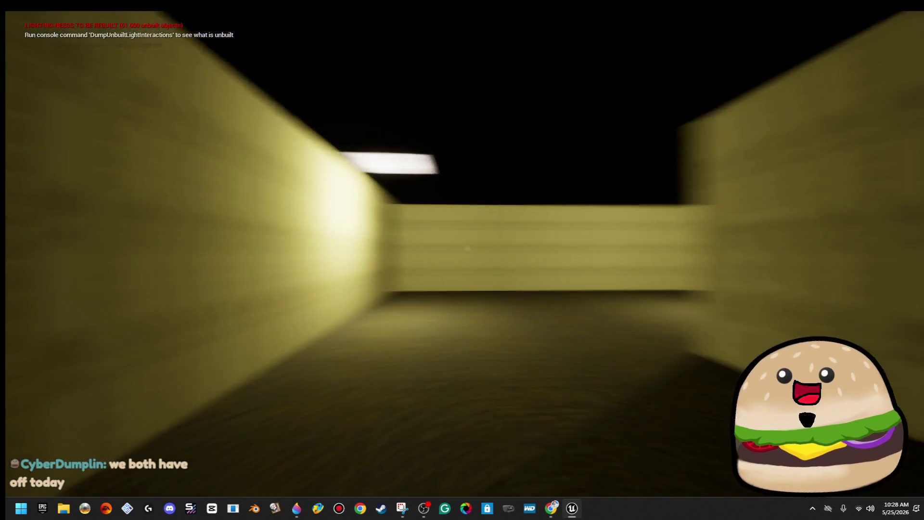
key("w")
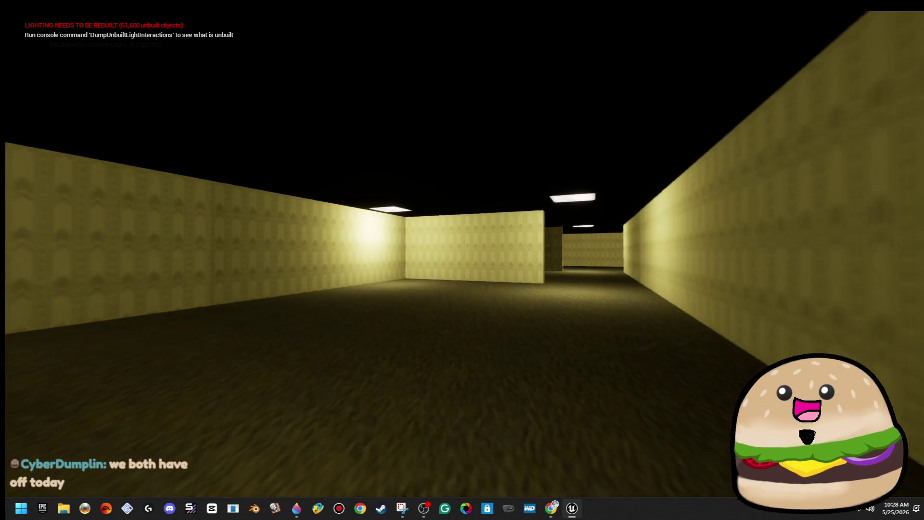
Step: Walk into the open room along the cage pit, then stop and restore the full editor layout
key("w")
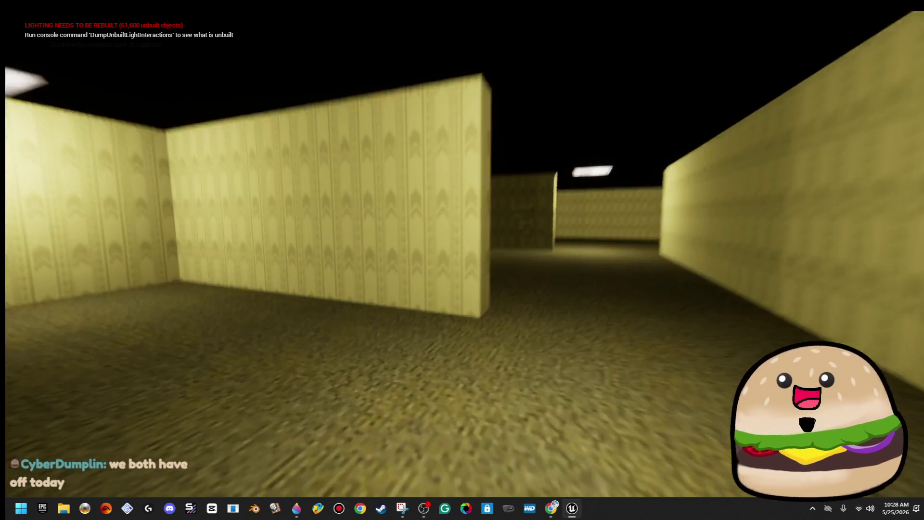
key("w")
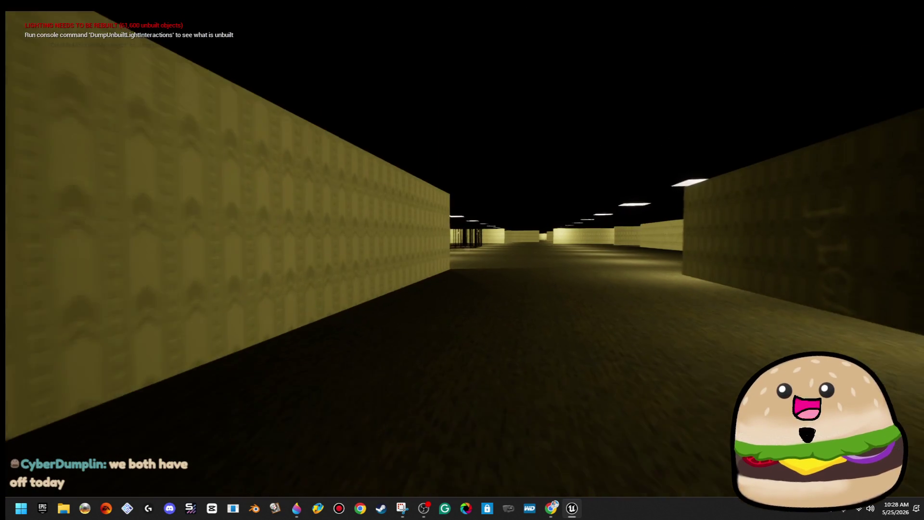
key("w")
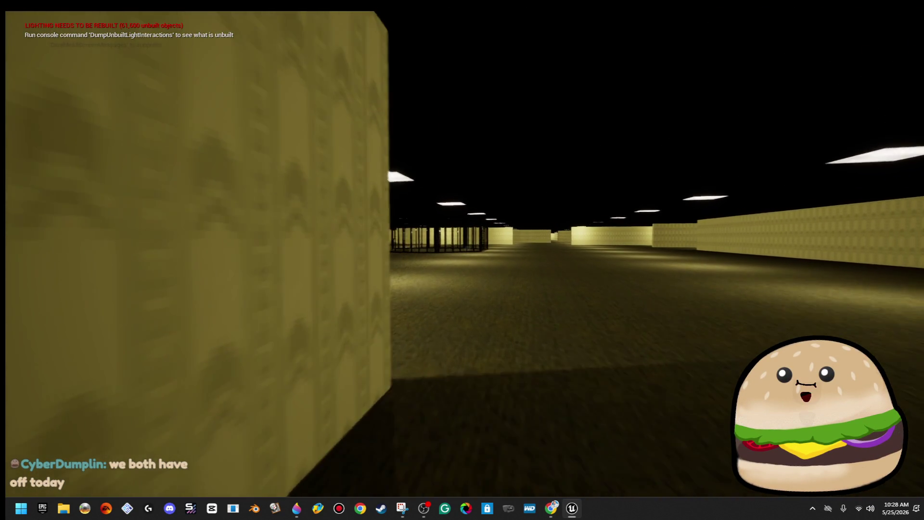
key("w")
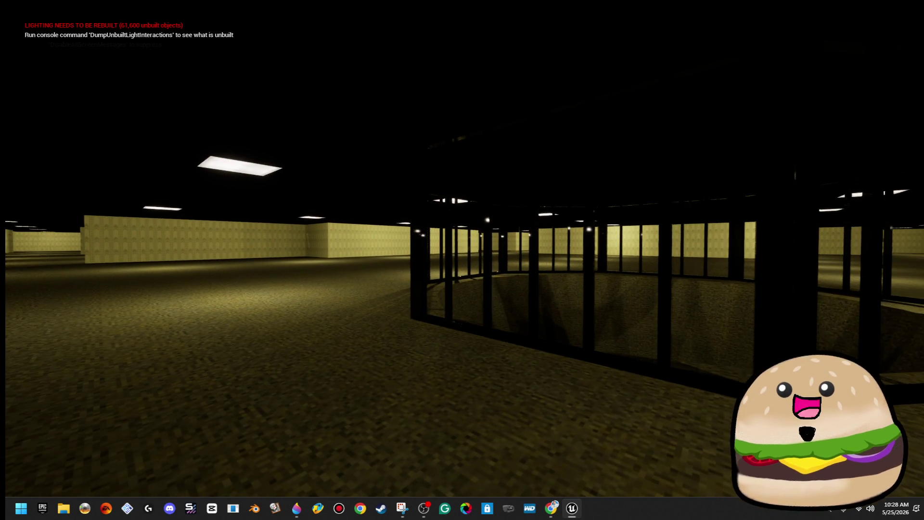
key("w")
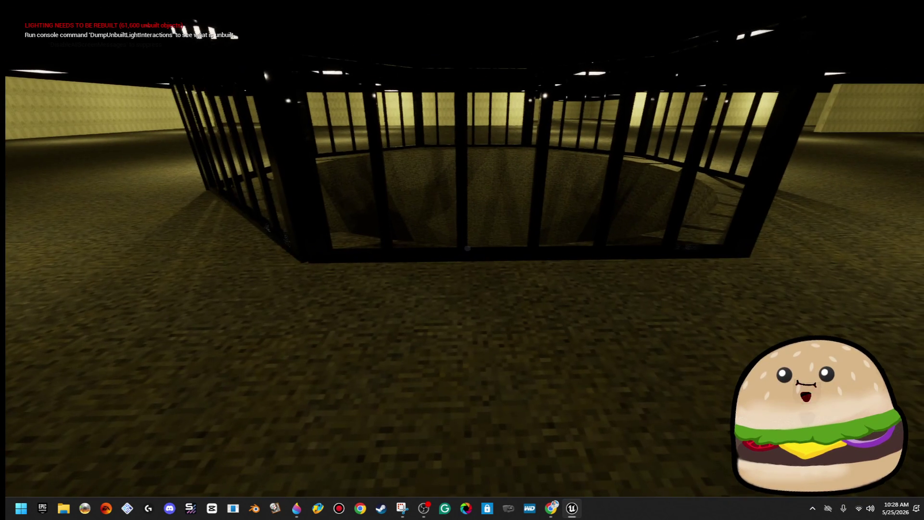
key("w")
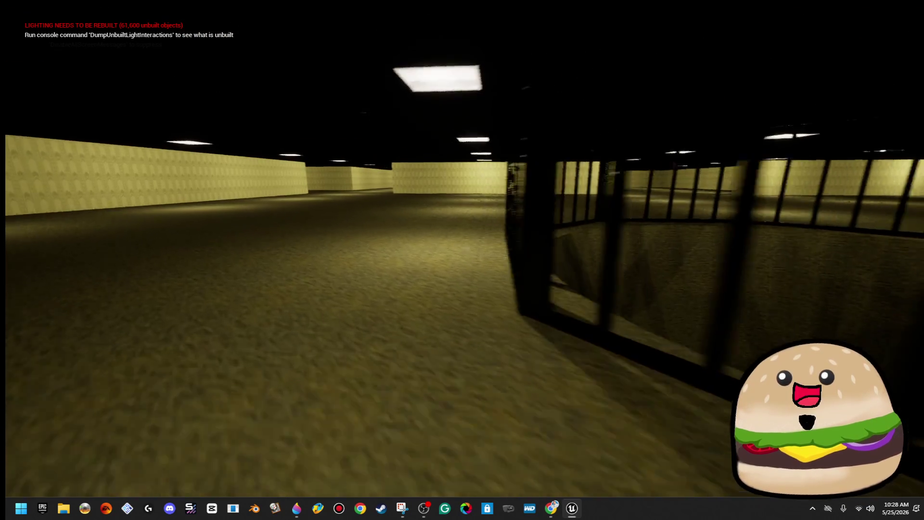
key("Escape")
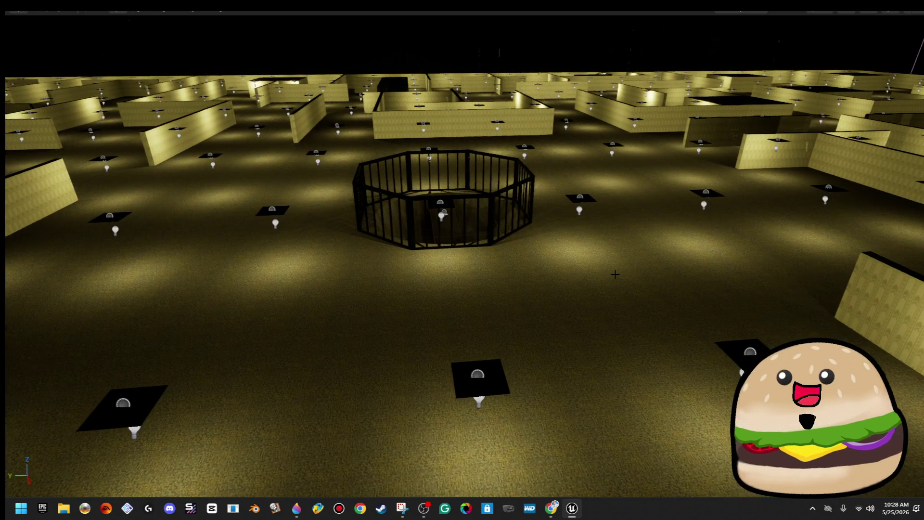
key("F11")
Step: Save the level and clear the asset selection in the Backrooms folder
left_click(18, 37)
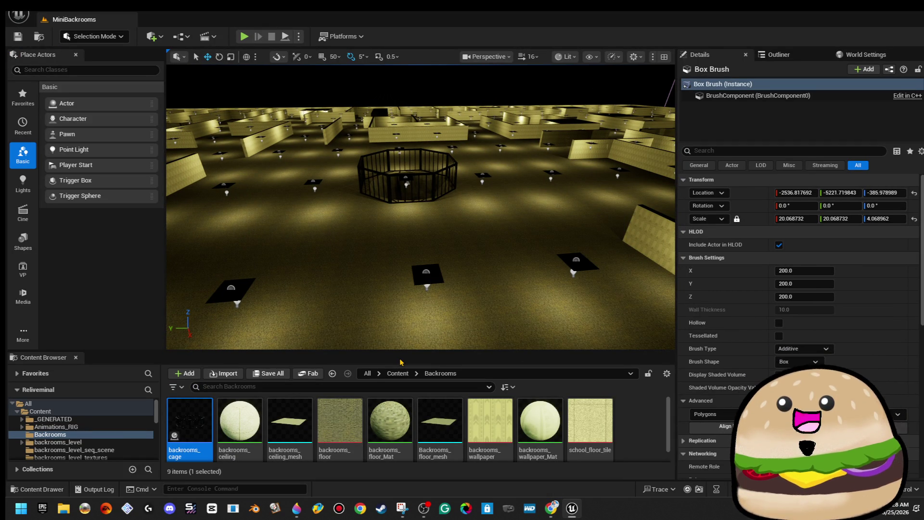
scroll(460, 295, "up", 10)
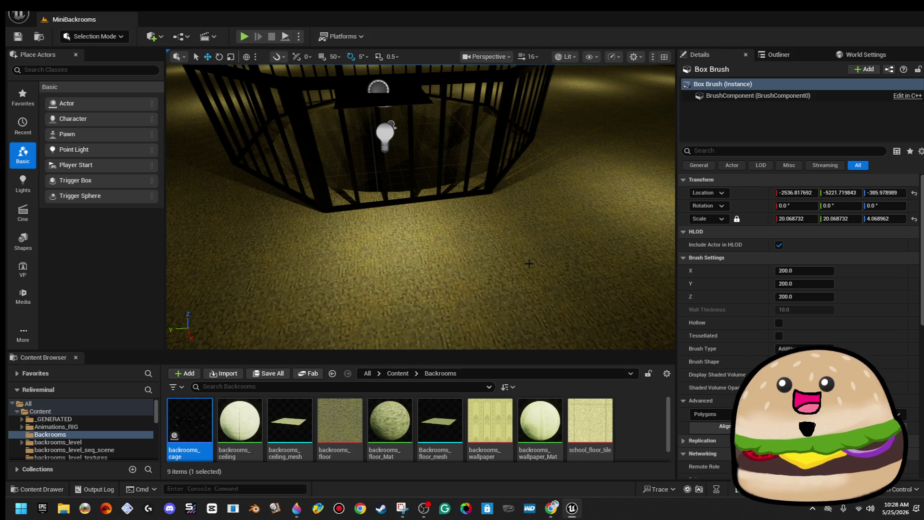
left_click(641, 415)
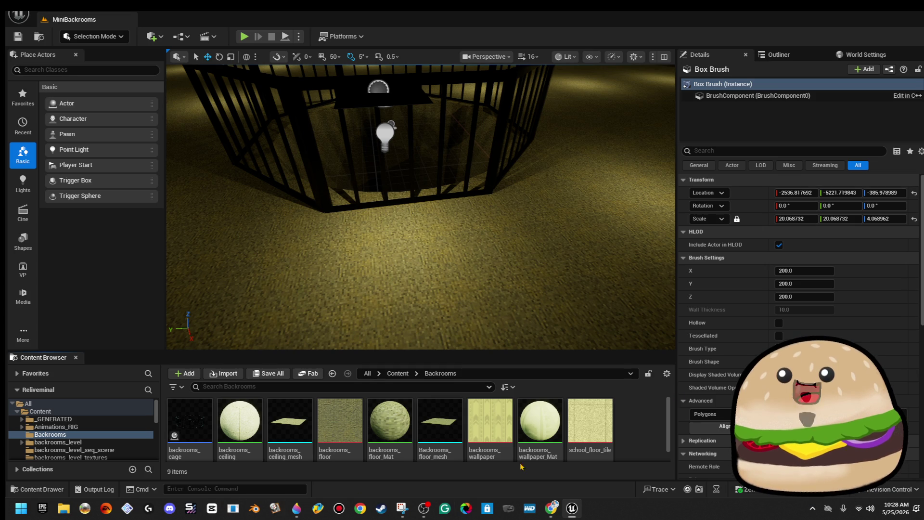
Step: Create an Actor Blueprint named button_stand_backrooms_… in the Backrooms folder
right_click(599, 435)
right_click(632, 444)
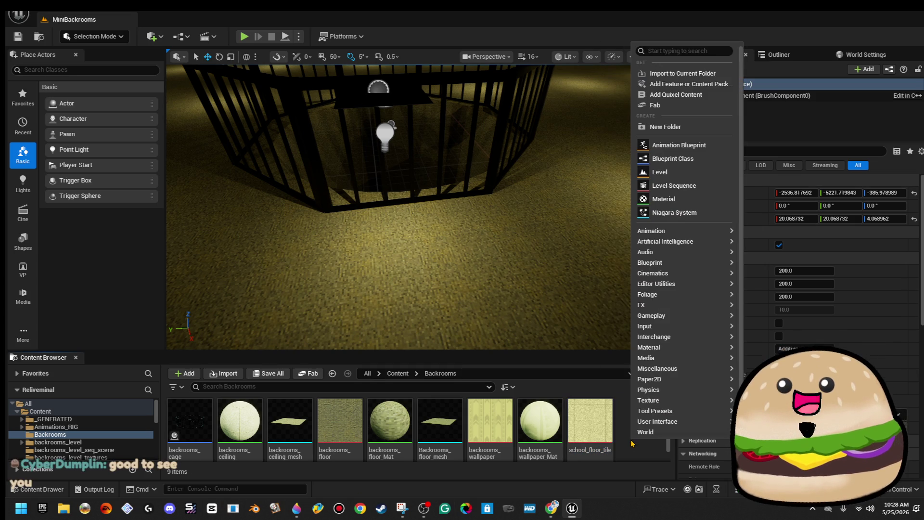
left_click(689, 159)
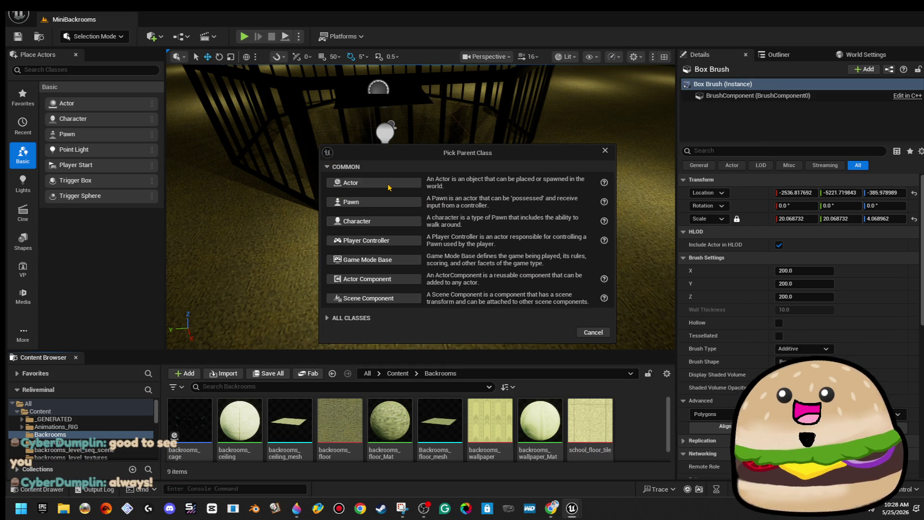
left_click(374, 182)
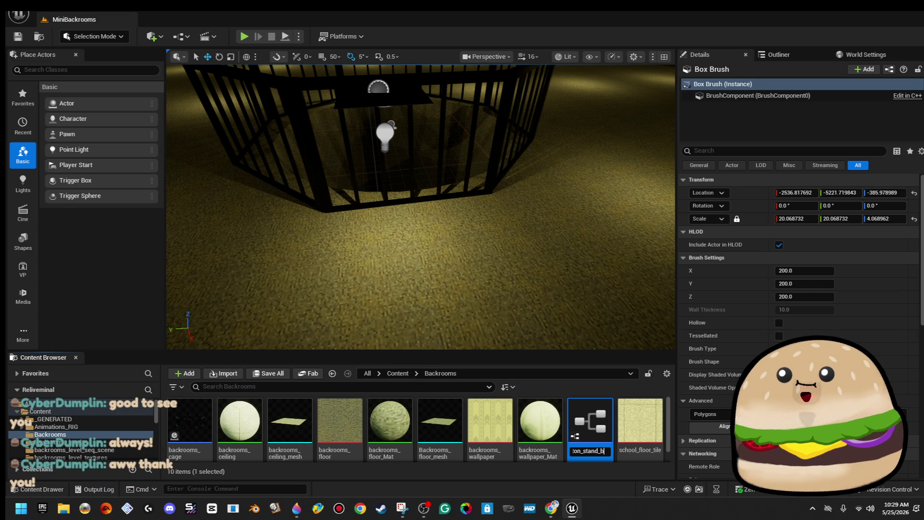
key("Home")
key("Return")
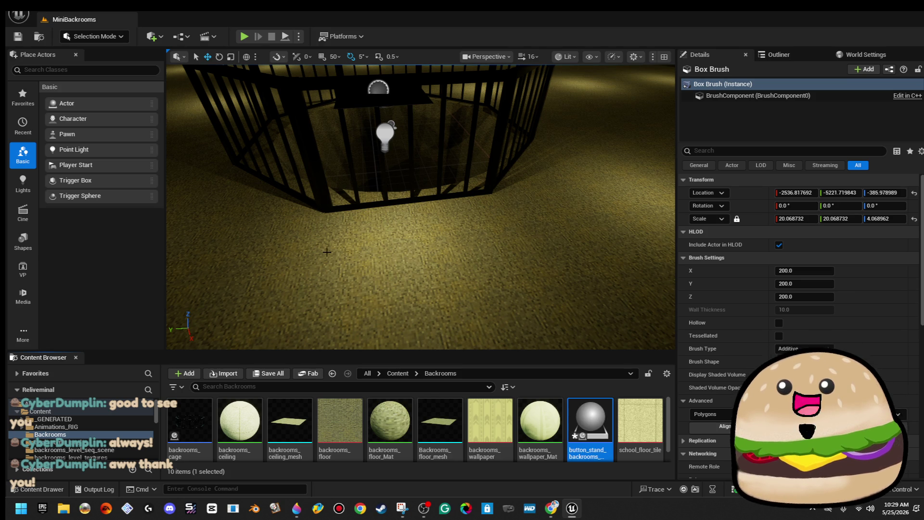
left_click(22, 333)
left_click(62, 368)
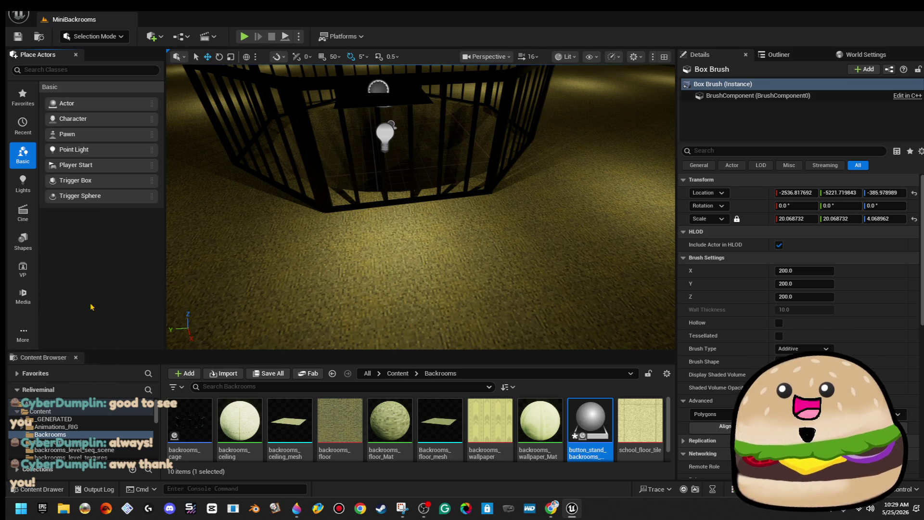
Step: Place a Box brush on the floor beside the cage and slim its width and depth
left_click_drag(378, 223, 428, 227)
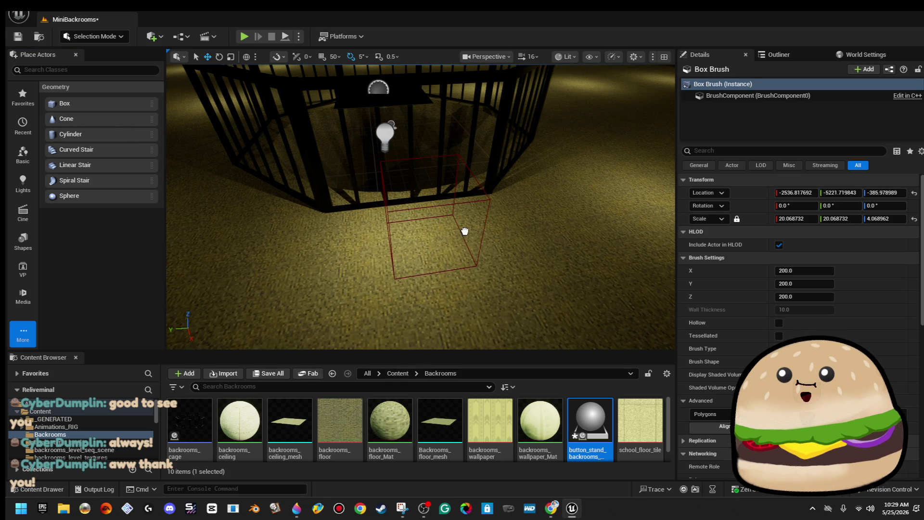
left_click_drag(464, 232, 465, 231)
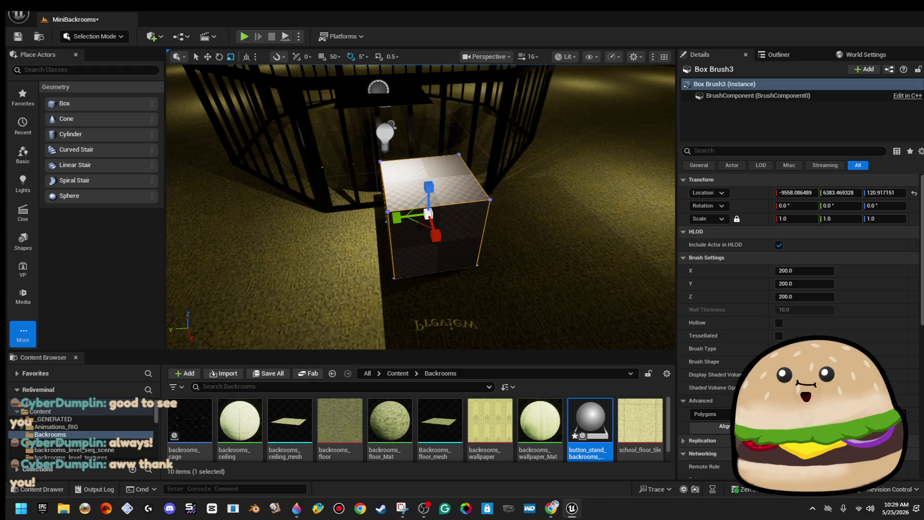
left_click_drag(422, 223, 413, 216)
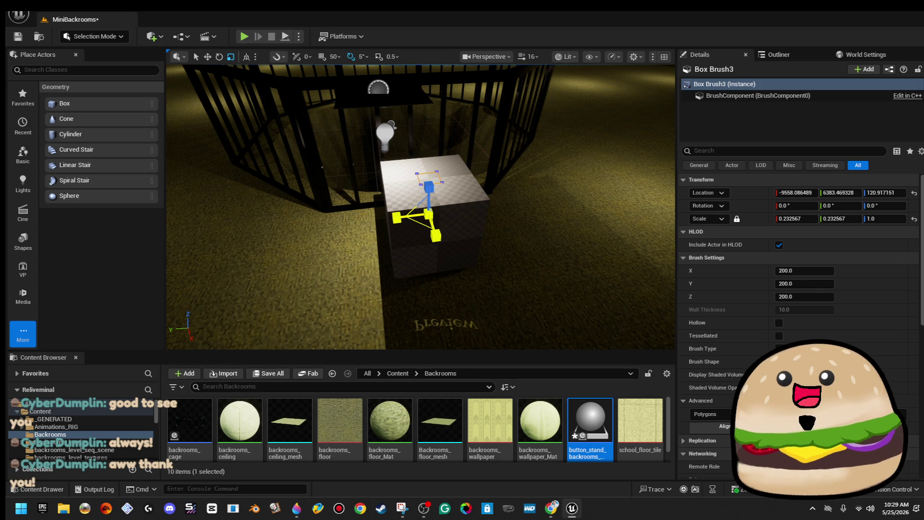
scroll(421, 207, "down", 5)
left_click_drag(421, 207, 399, 176)
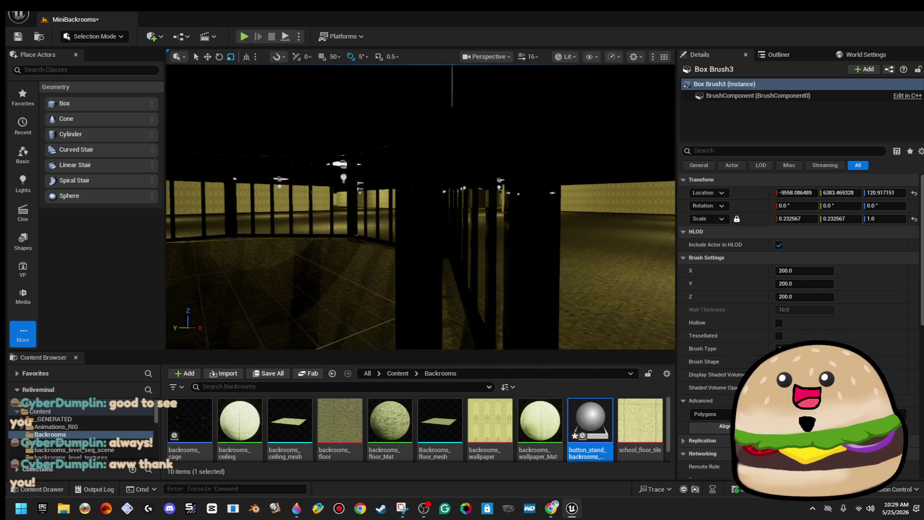
key("f")
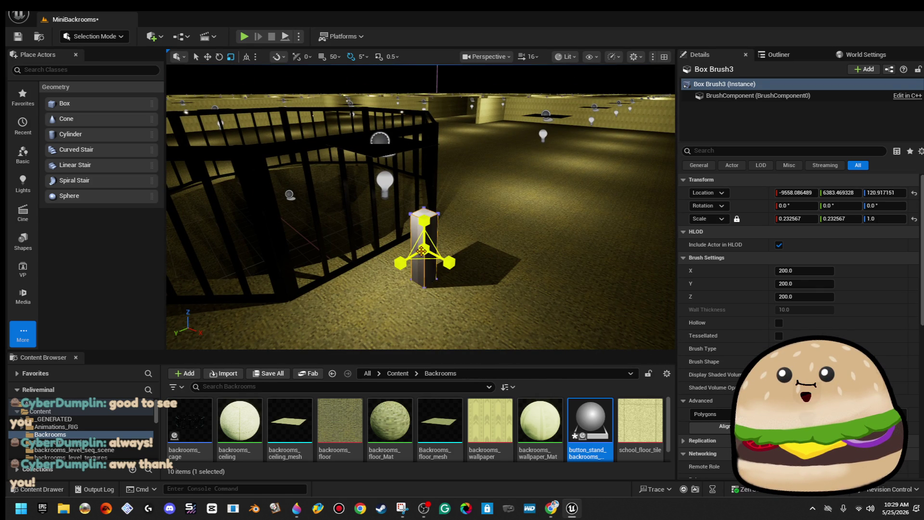
Step: Shrink the box into a 0.18 × 0.18 × 0.78 pillar, drop it to the floor, and set camera speed to 1
left_click_drag(422, 251, 416, 268)
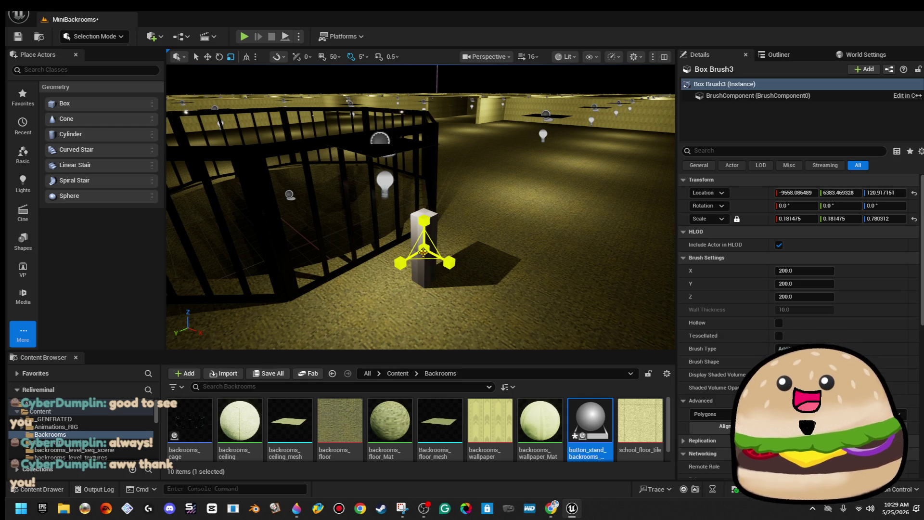
left_click_drag(423, 251, 423, 251)
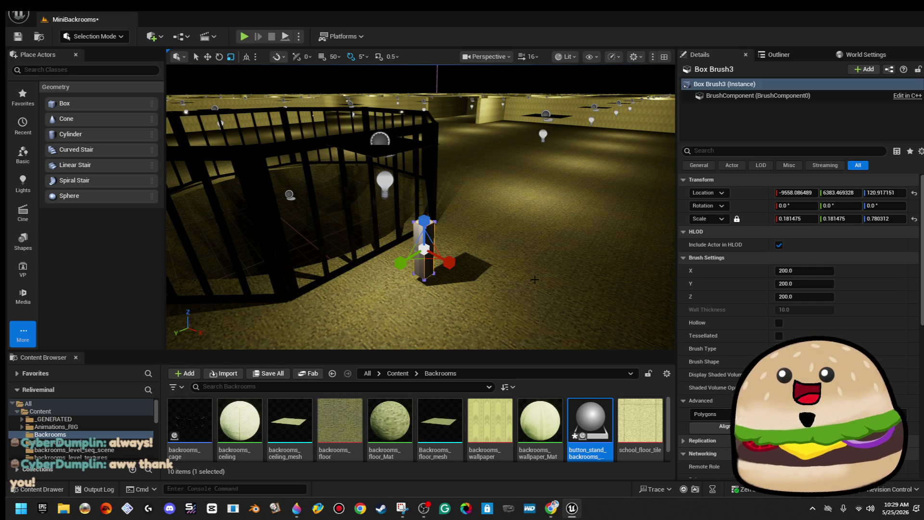
key("End")
left_click_drag(518, 259, 518, 279)
left_click(538, 60)
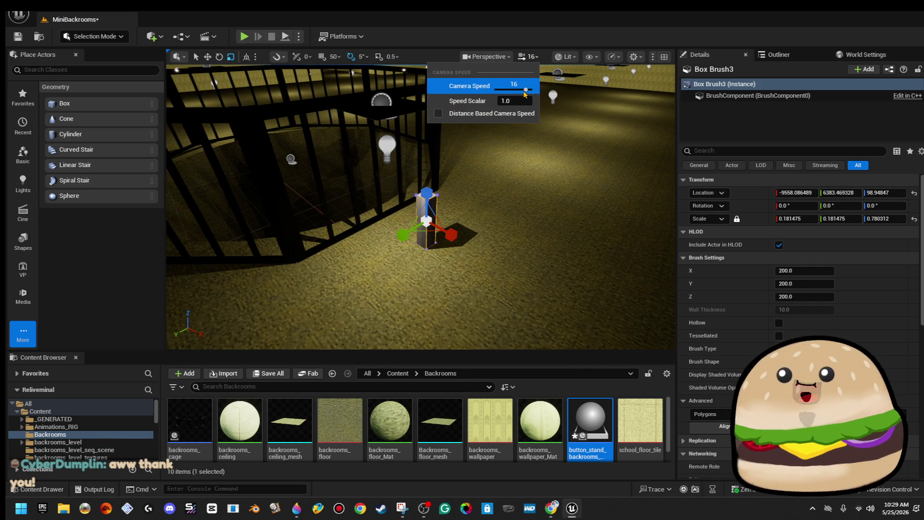
left_click(512, 85)
scroll(460, 207, "up", 10)
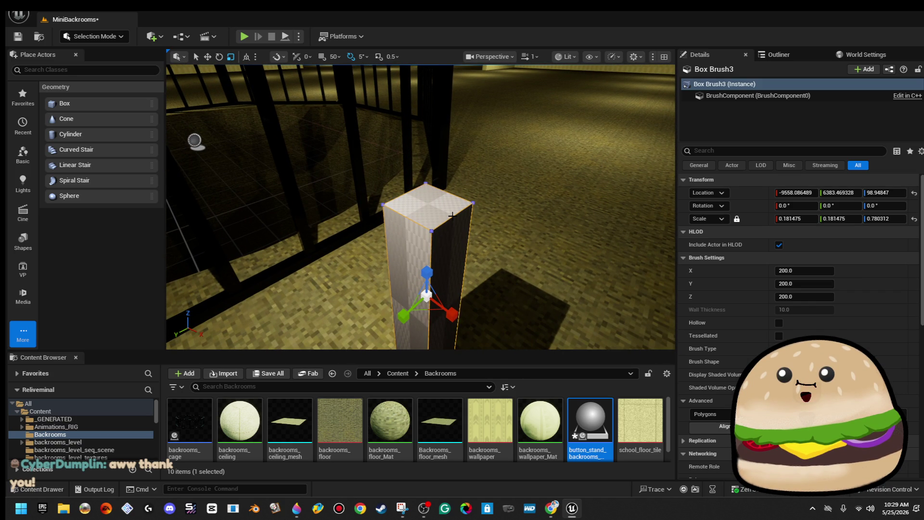
left_click(91, 38)
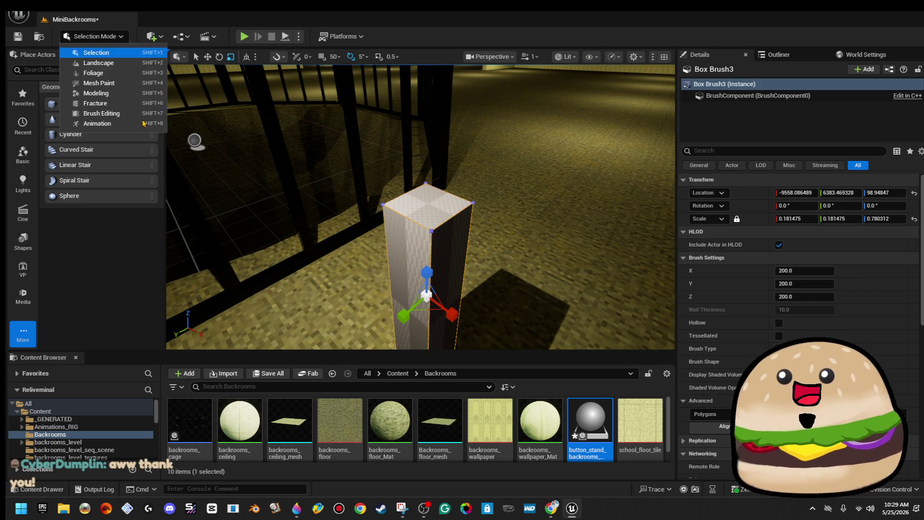
Step: In Brush Editing mode, duplicate the pillar upward and flatten the copy to 0.18 × 0.18 × 0.081
left_click(99, 114)
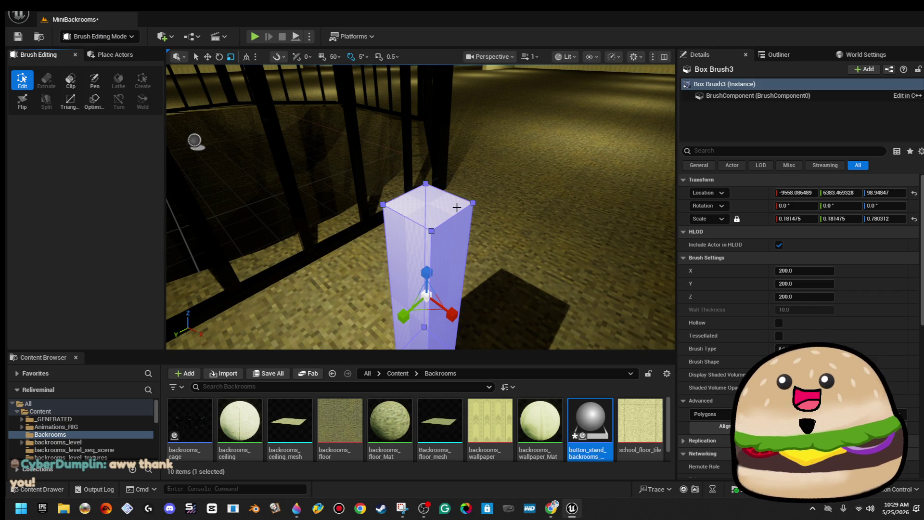
left_click_drag(460, 180, 455, 248)
key("w")
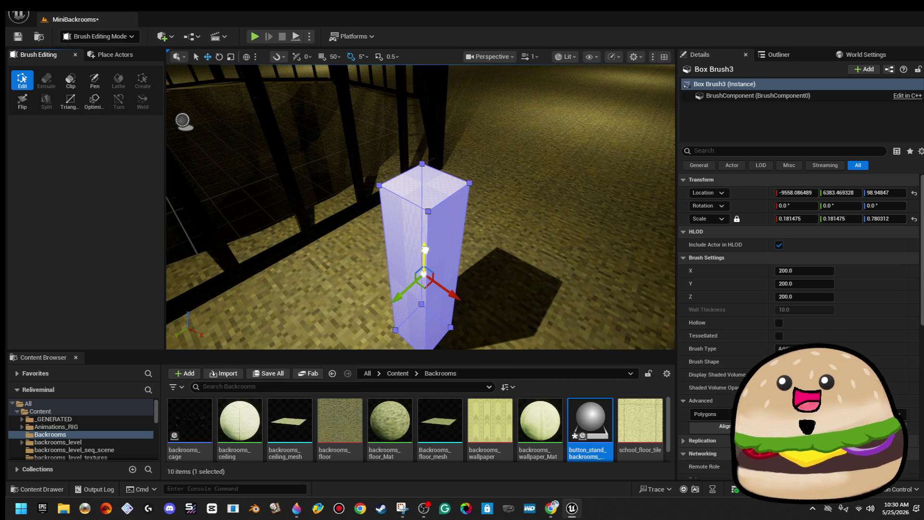
left_click_drag(425, 249, 439, 177, "alt")
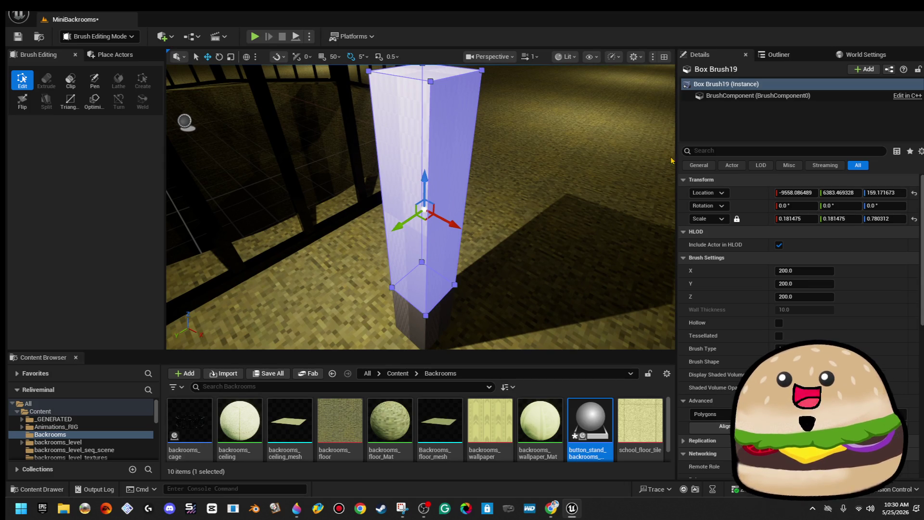
mouse_move(414, 227)
left_mouse_down()
mouse_move(421, 212)
mouse_move(428, 217)
mouse_move(424, 202)
left_mouse_up()
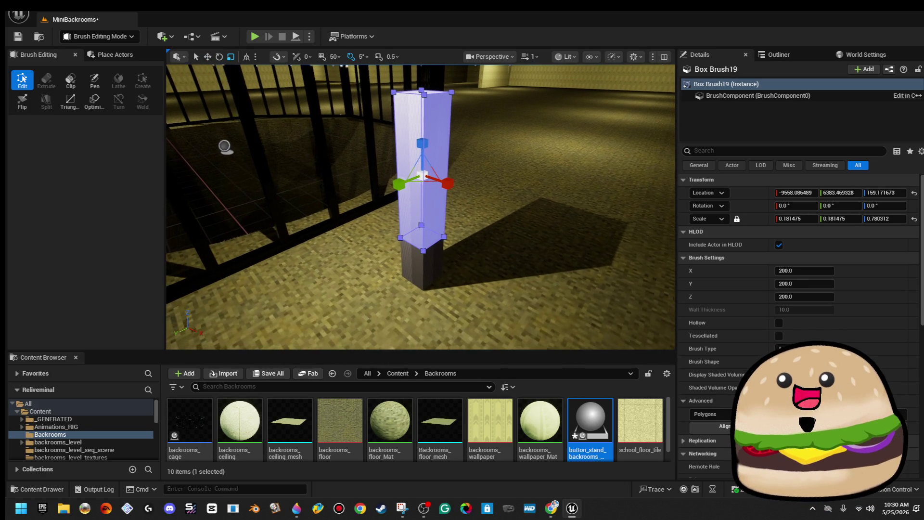
left_click_drag(422, 144, 423, 174)
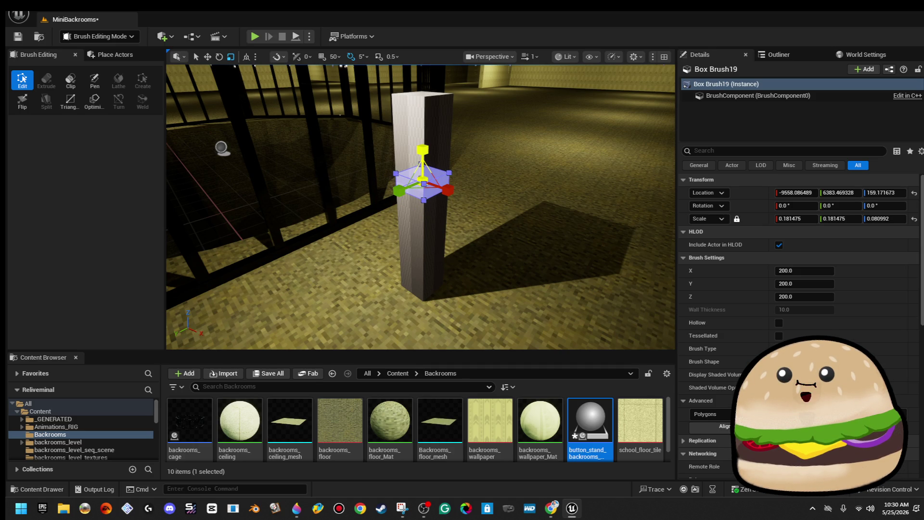
Step: Widen Box Brush19 to 0.38 × 0.38 × 0.081 and make it an 8-sided cylinder
left_click_drag(429, 184, 421, 189)
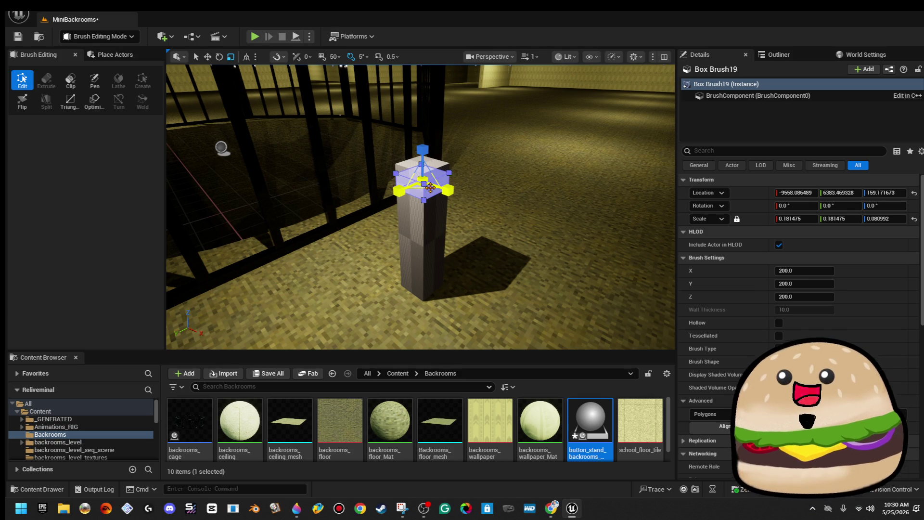
left_click_drag(430, 188, 448, 193)
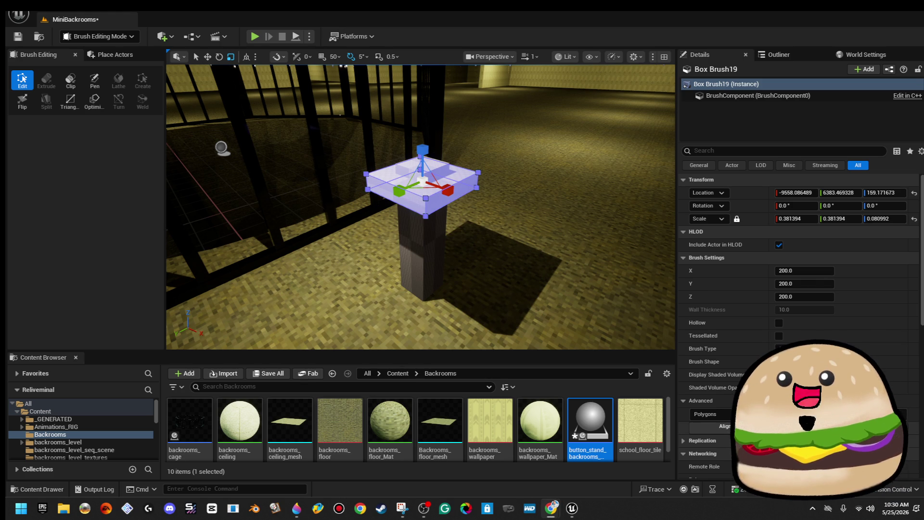
scroll(802, 326, "down", 5)
scroll(824, 320, "up", 4)
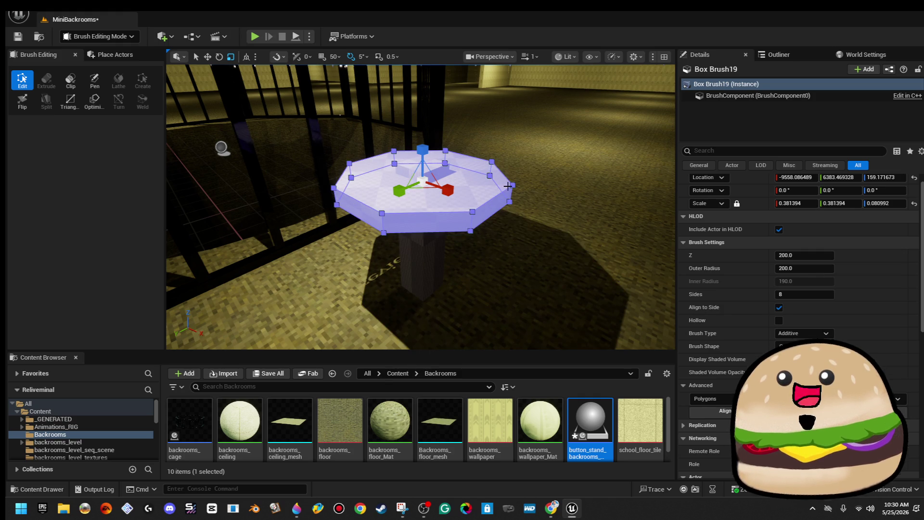
Step: Scale the octagonal slab down to 0.2 in X and Y
left_click(800, 205)
type("2")
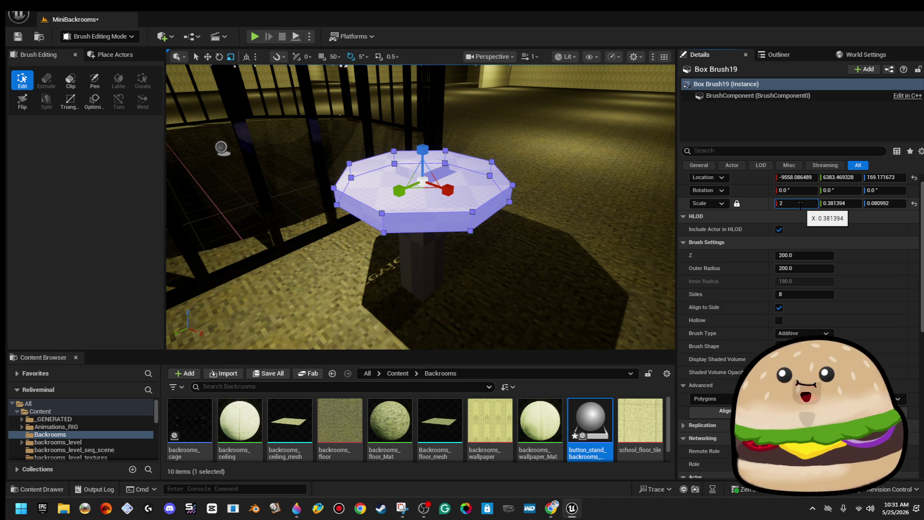
key("Return")
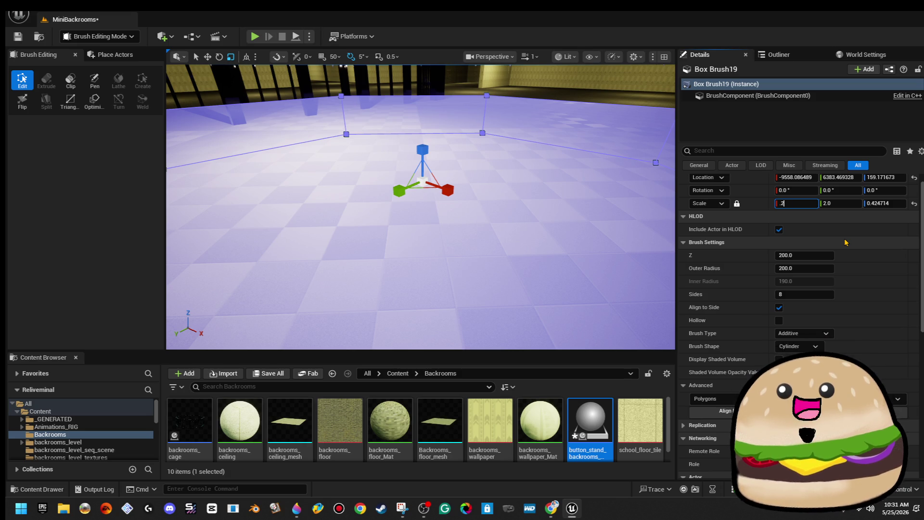
key("Return")
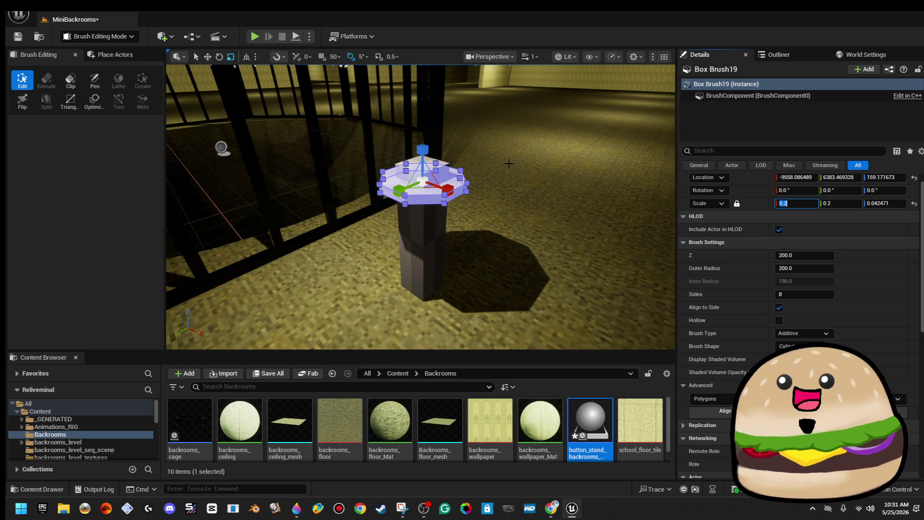
Step: Lower the slab to the pillar's foot at Location Z 24.81
left_click_drag(462, 147, 460, 159)
key("w")
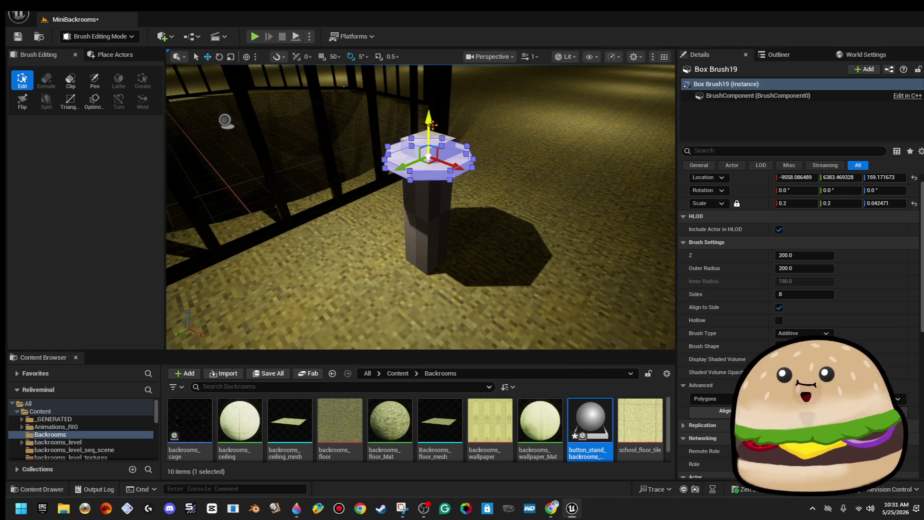
left_click_drag(429, 123, 426, 238)
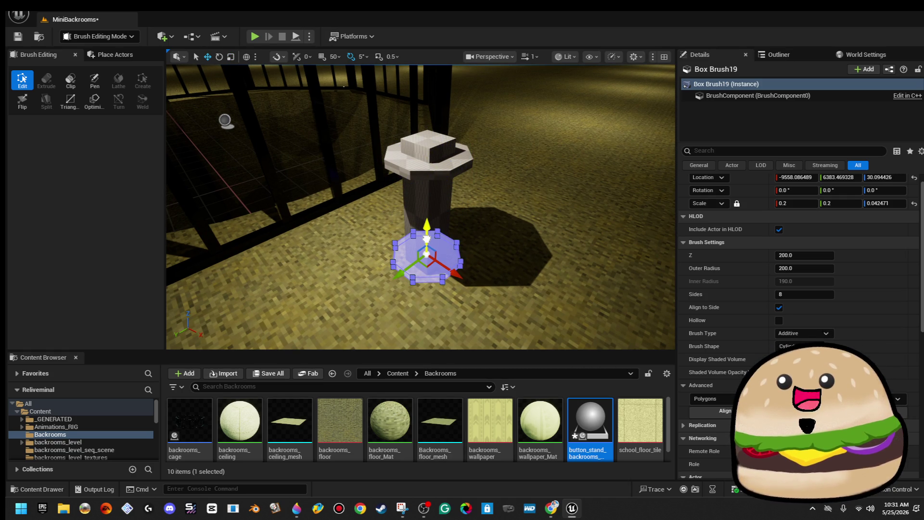
mouse_move(426, 239)
left_mouse_down()
mouse_move(400, 226)
mouse_move(376, 183)
mouse_move(500, 176)
left_mouse_up()
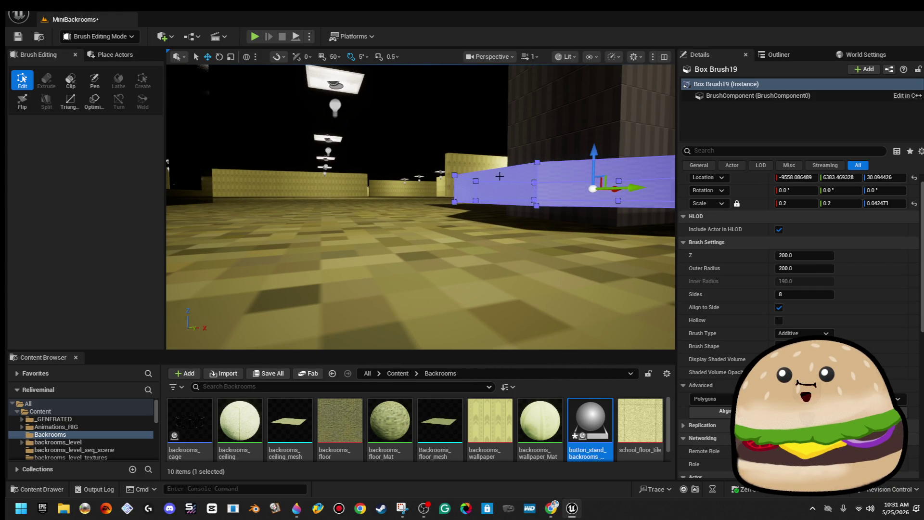
left_click_drag(592, 153, 590, 173)
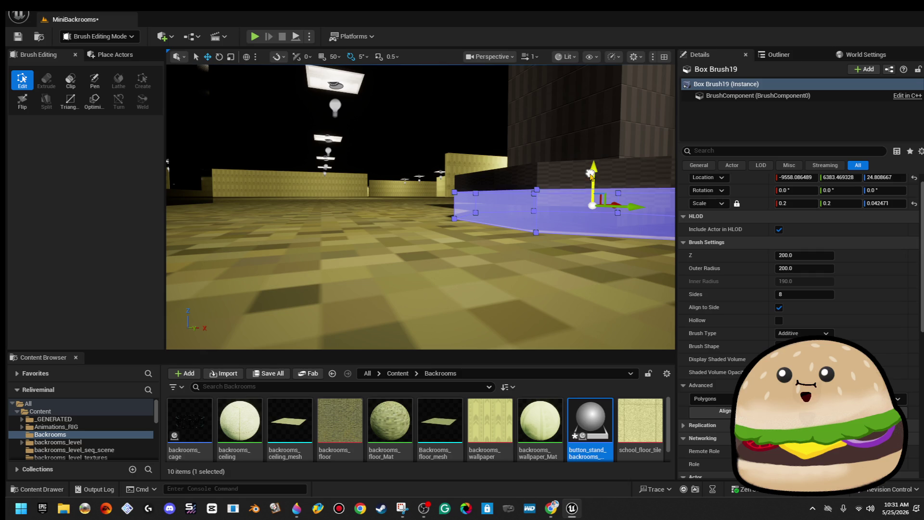
scroll(590, 175, "down", 10)
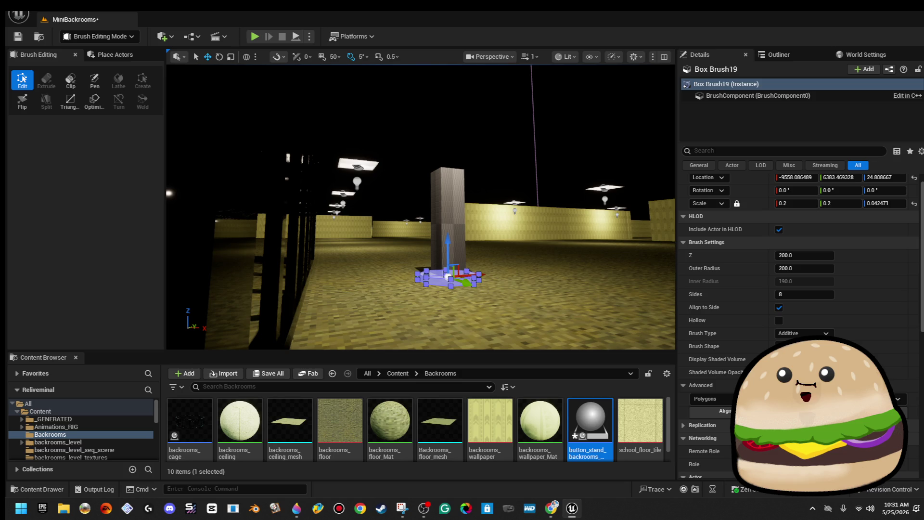
mouse_move(590, 175)
left_mouse_down()
mouse_move(563, 130)
mouse_move(544, 123)
mouse_move(568, 120)
left_mouse_up()
left_click_drag(419, 229, 419, 229)
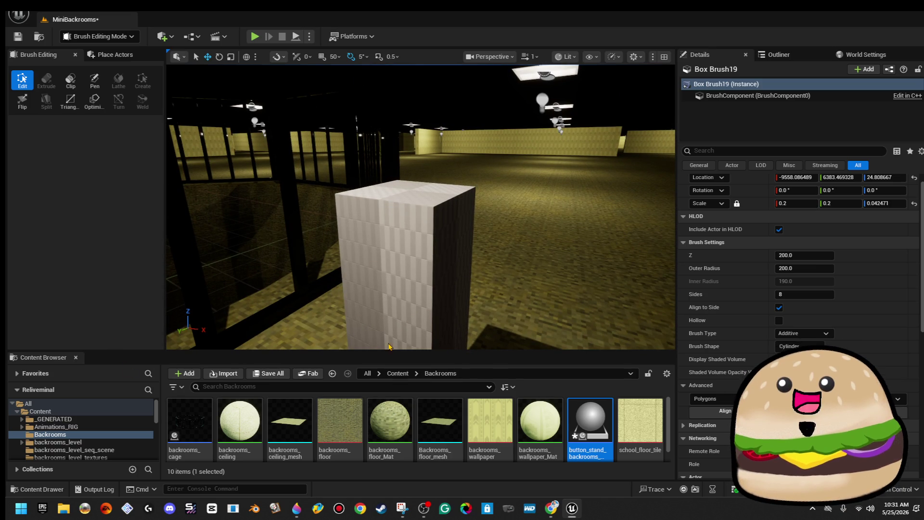
left_click(454, 198)
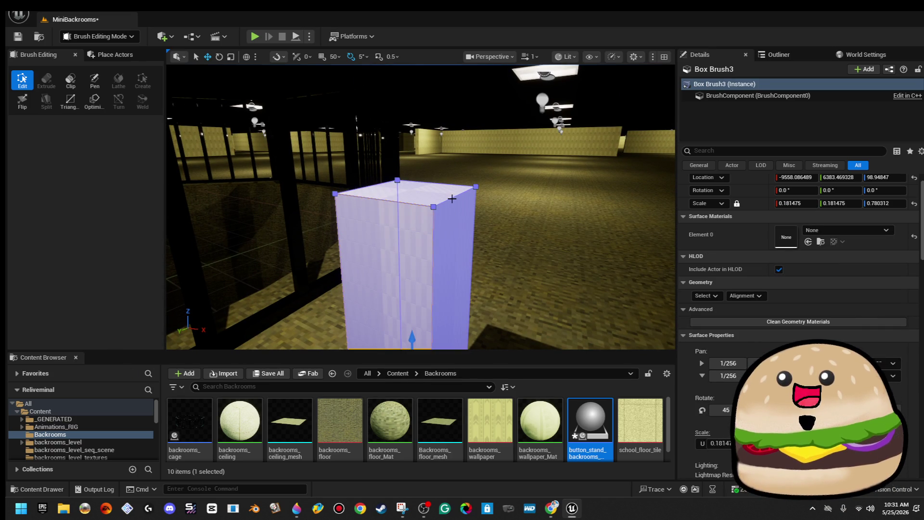
Step: Drag the pillar's top-right vertex partway down its edge to slant the top
left_click(454, 198)
left_click(455, 199)
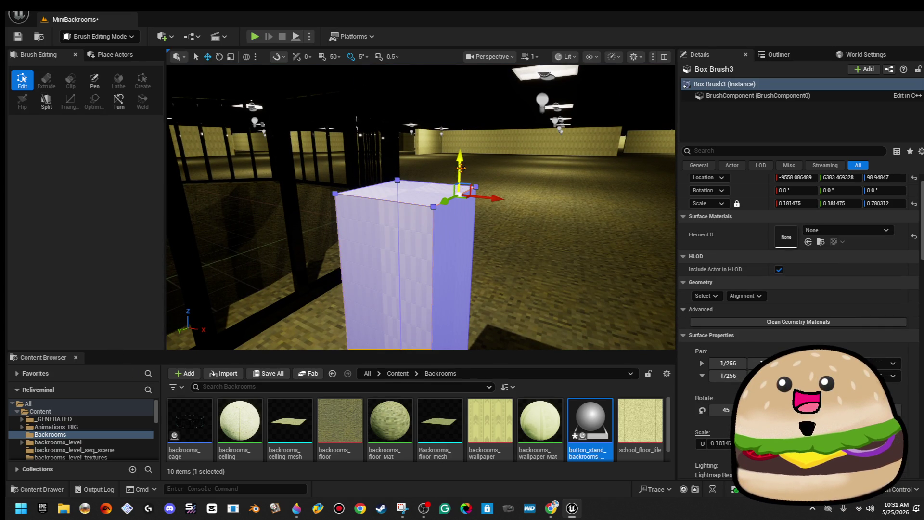
left_click_drag(461, 182, 466, 239)
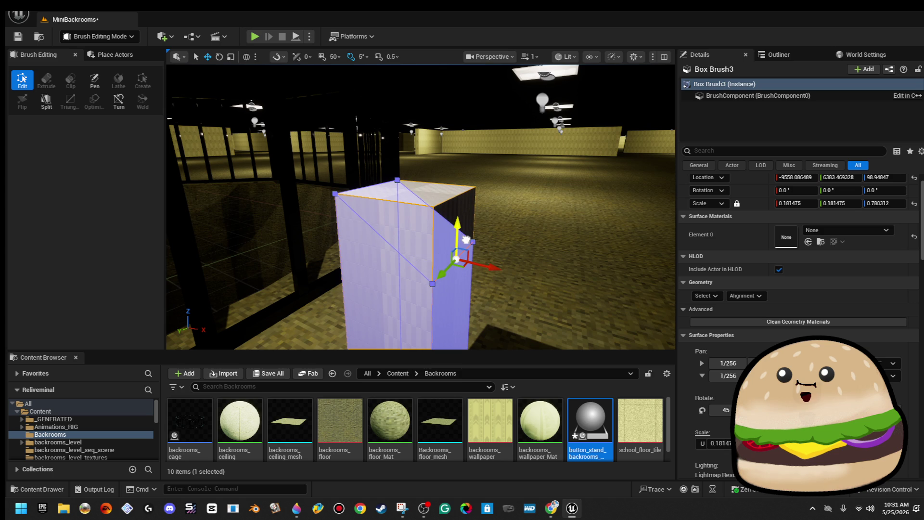
mouse_move(466, 239)
left_mouse_down()
mouse_move(457, 308)
mouse_move(510, 208)
mouse_move(517, 269)
left_mouse_up()
Step: Start a play test from a spot on the floor near the pillar
left_click(510, 208)
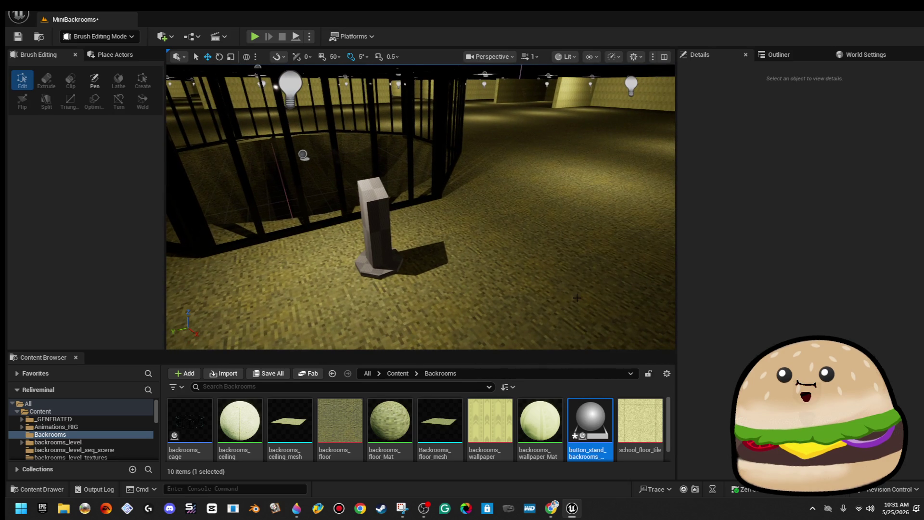
right_click(549, 296)
left_click(542, 272)
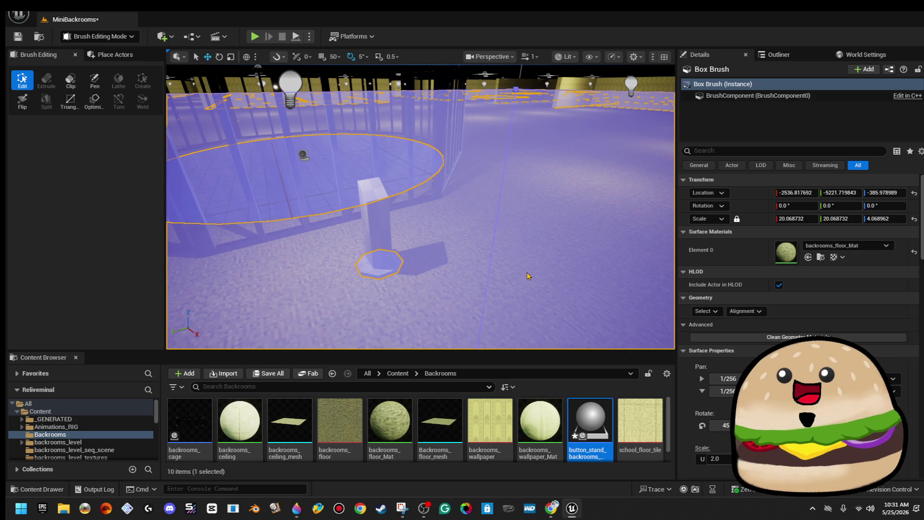
Step: Play-test the level, walking toward the button stand and backing away to view it
key("alt+p")
key("w")
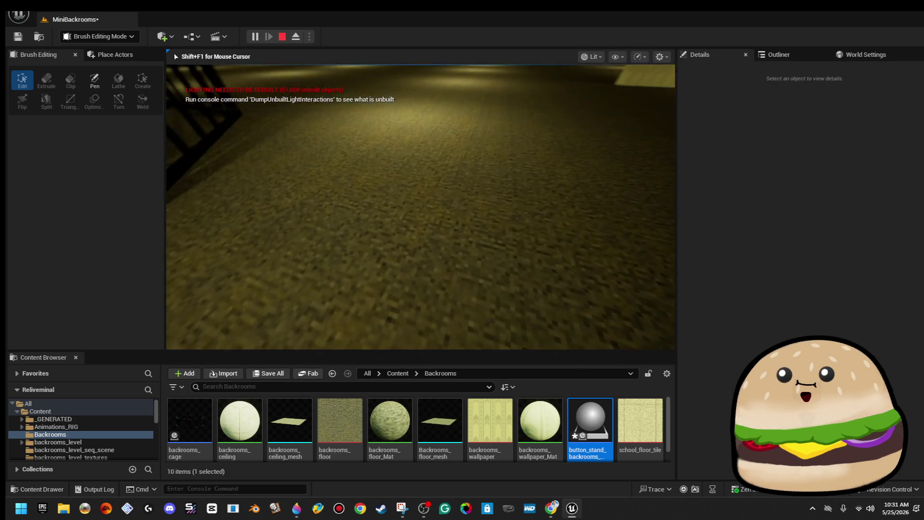
key("s")
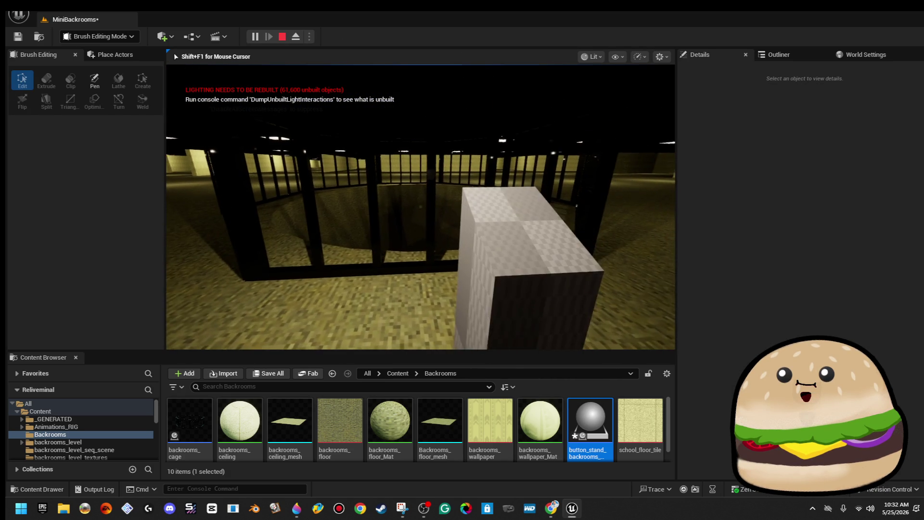
key("Escape")
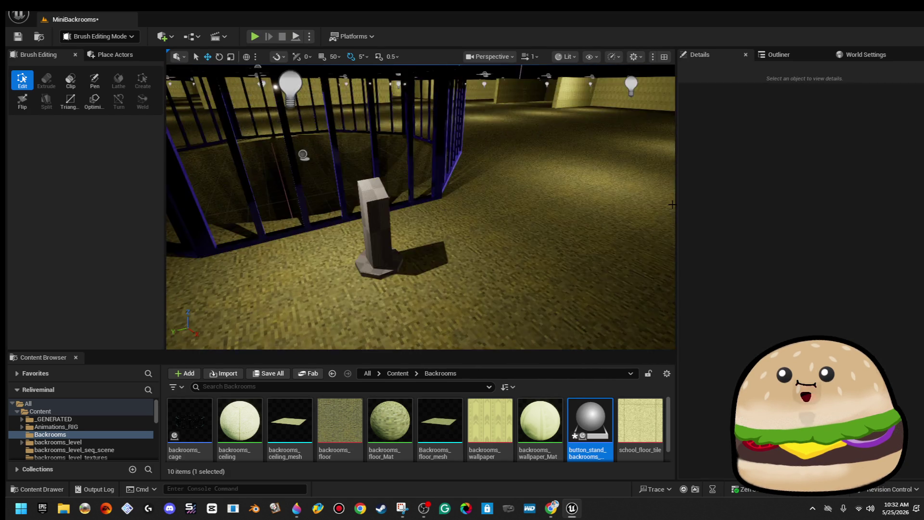
Step: Shrink the Box Brush3 pillar slightly and evenly, then nudge it down onto its base
left_click(576, 274)
left_click(439, 235)
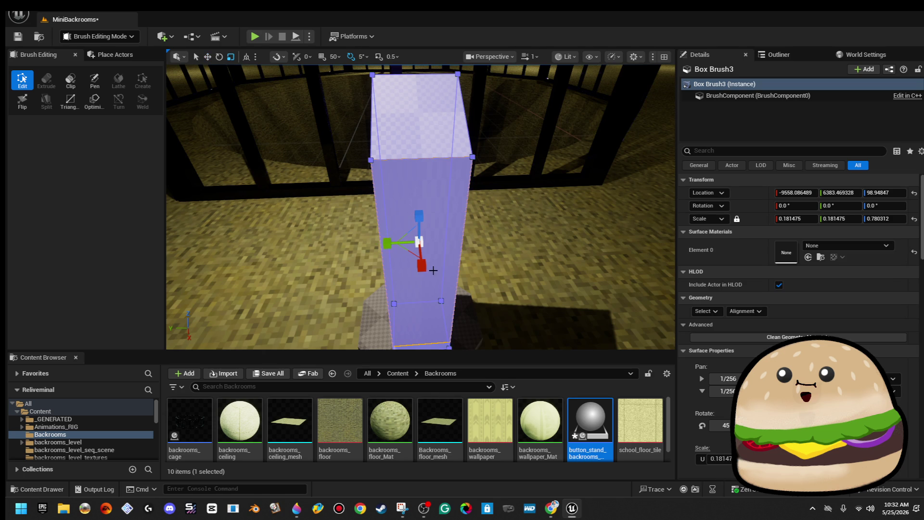
left_click_drag(421, 242, 404, 254)
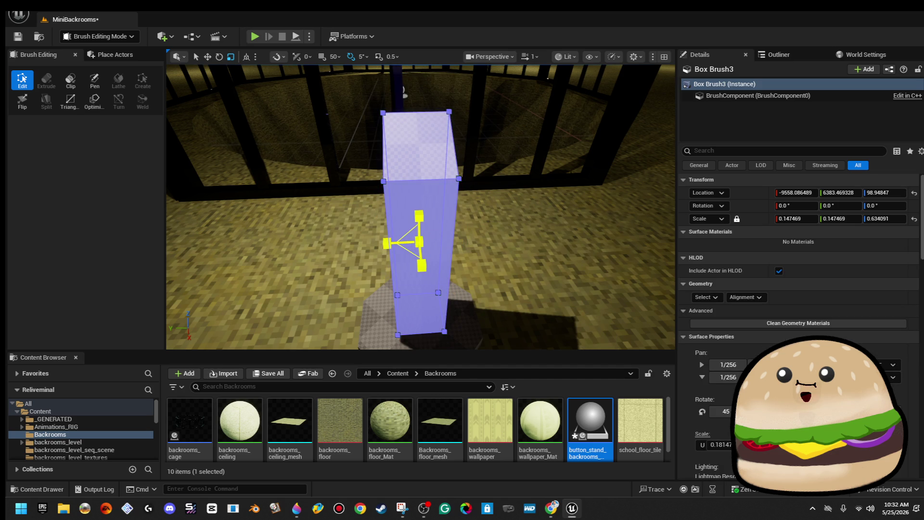
key("w")
key("End")
Step: Start a new play test from a spot on the floor with Play From Here
left_click(403, 92)
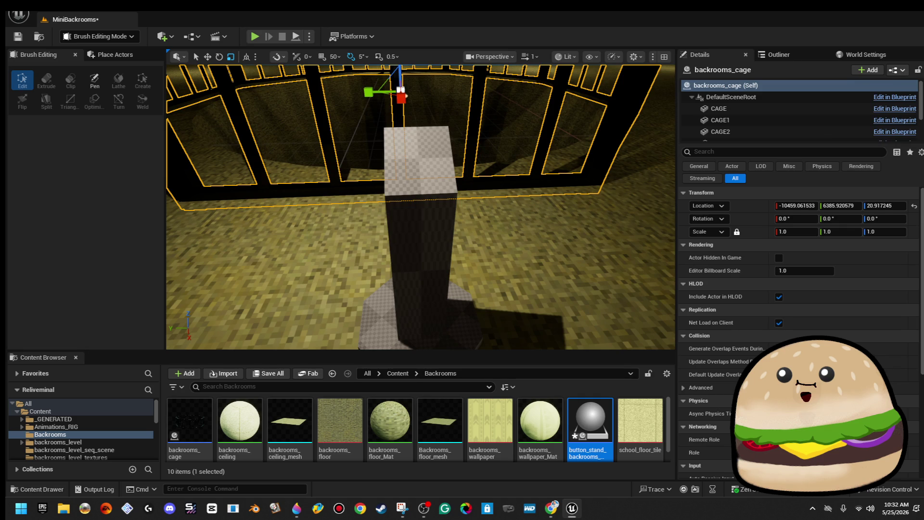
right_click(605, 250)
left_click(673, 460)
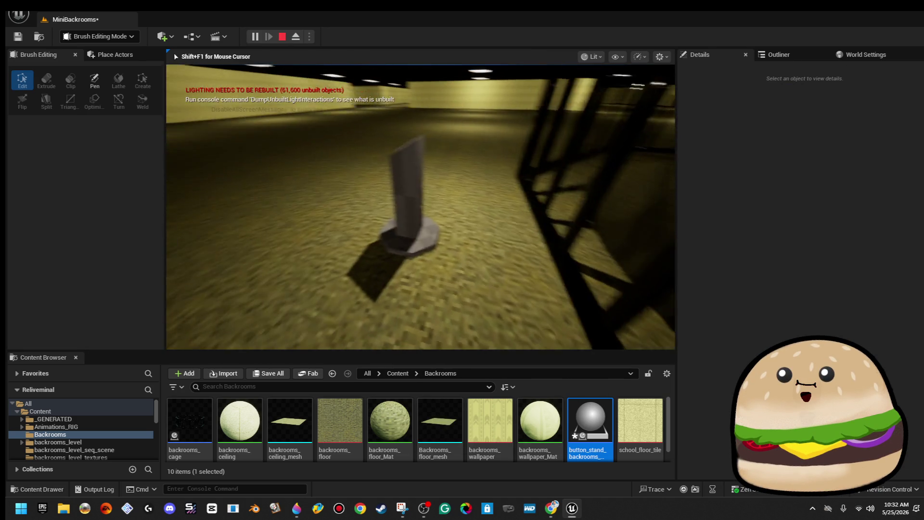
key("w")
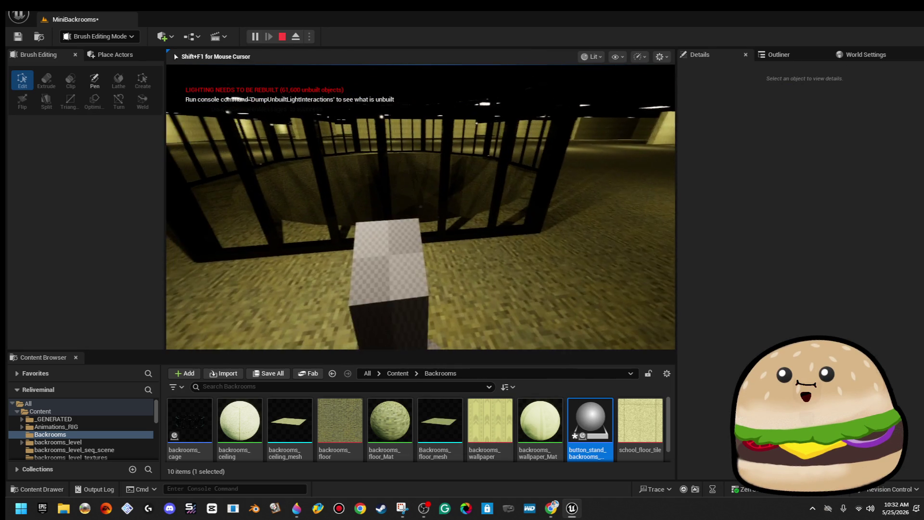
key("w")
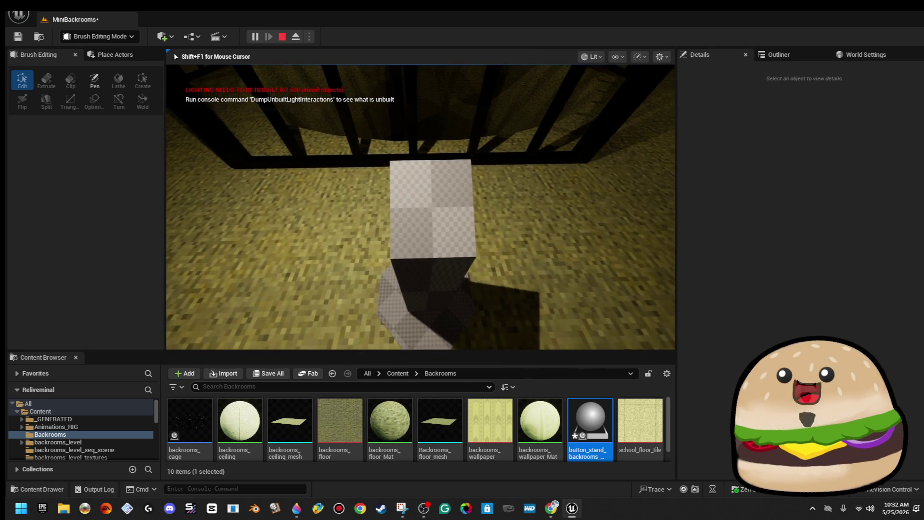
key("s")
key("s")
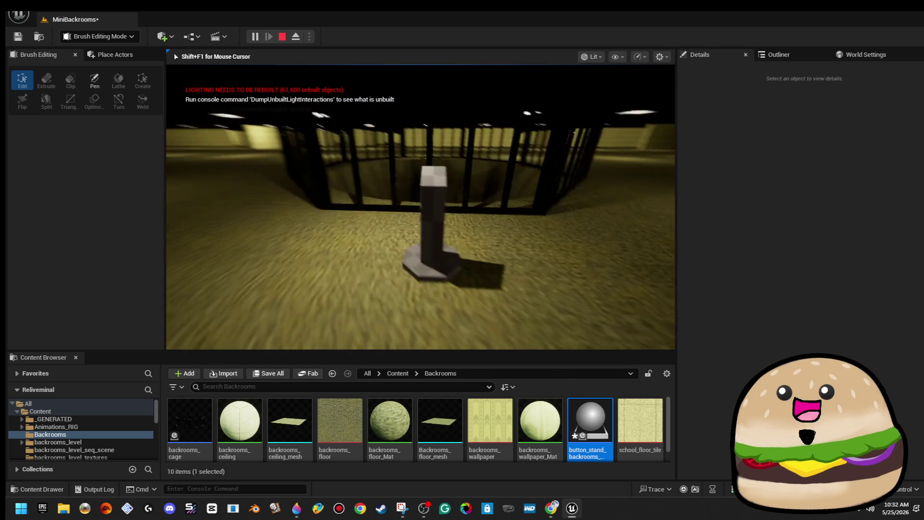
key("w")
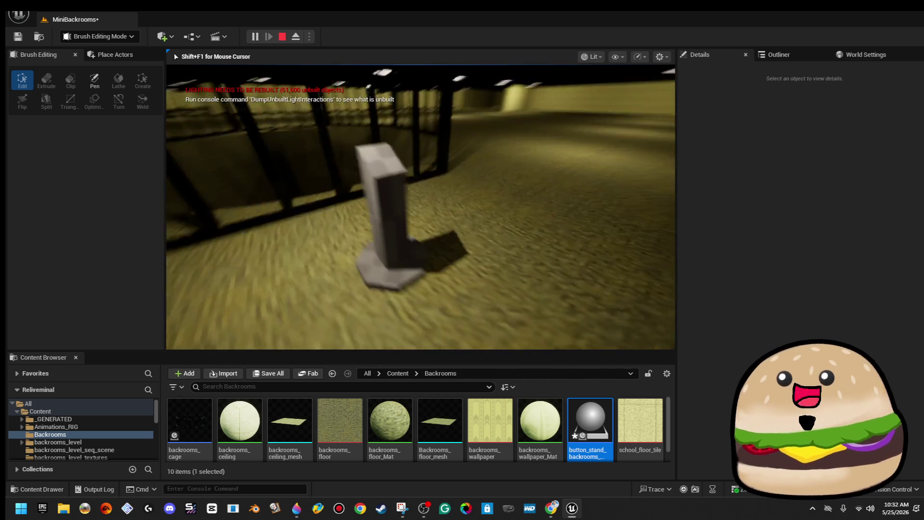
key("Escape")
scroll(552, 262, "up", 10)
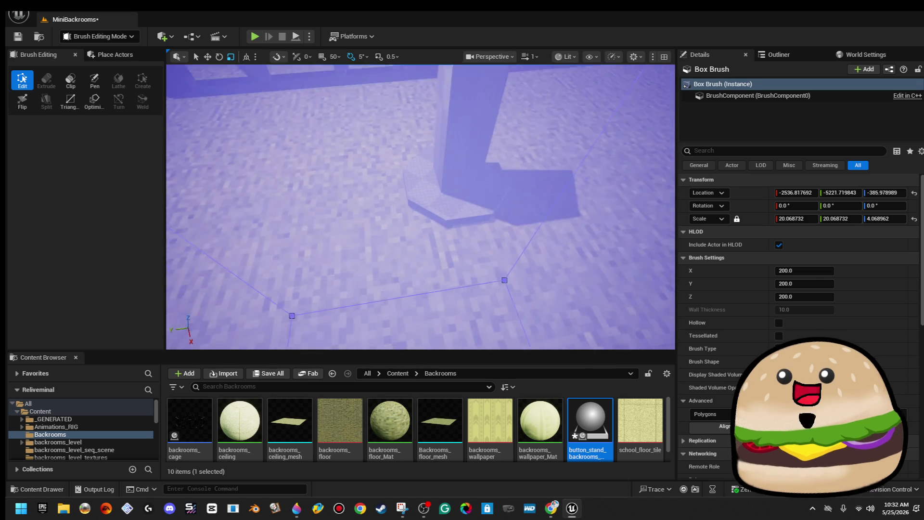
key("Escape")
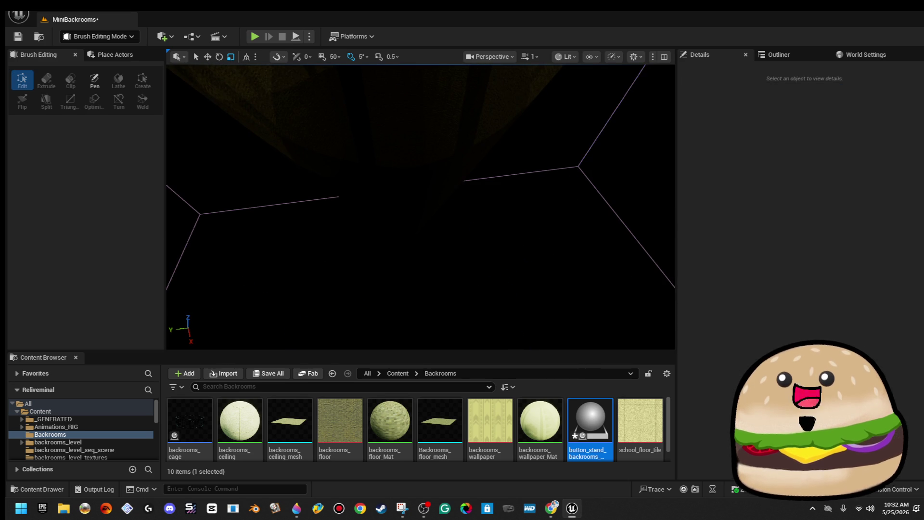
scroll(420, 206, "down", 10)
scroll(421, 207, "down", 5)
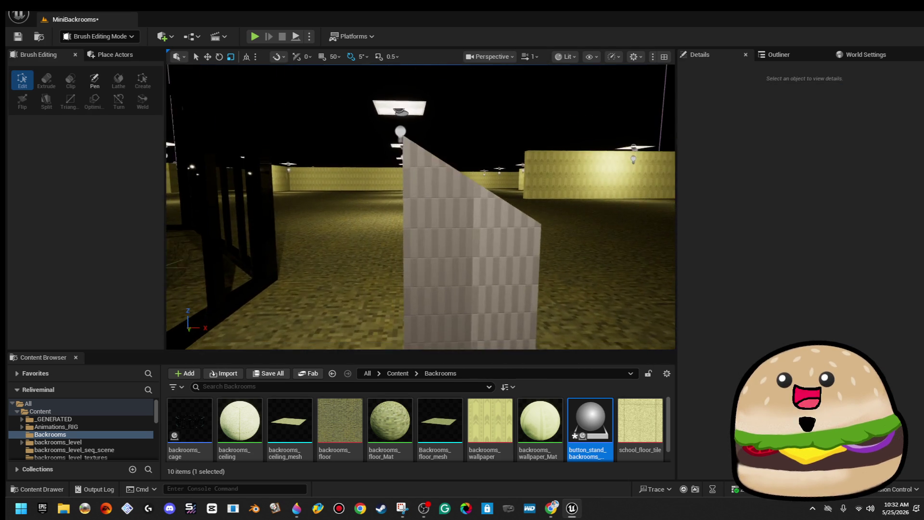
left_click_drag(420, 207, 378, 223)
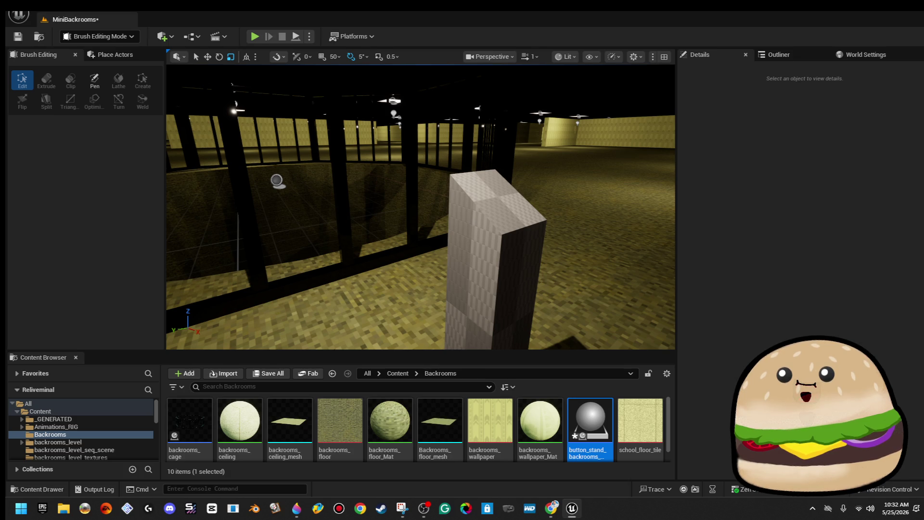
scroll(450, 260, "down", 5)
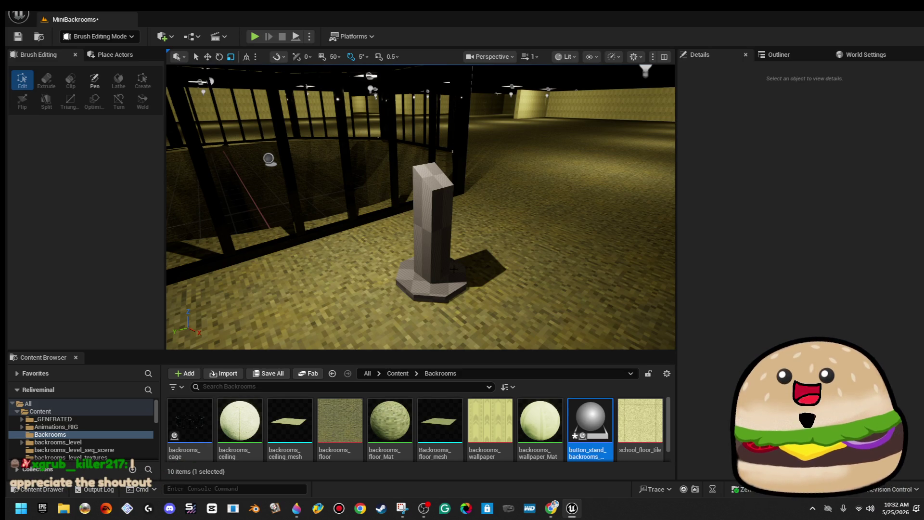
left_click(430, 284)
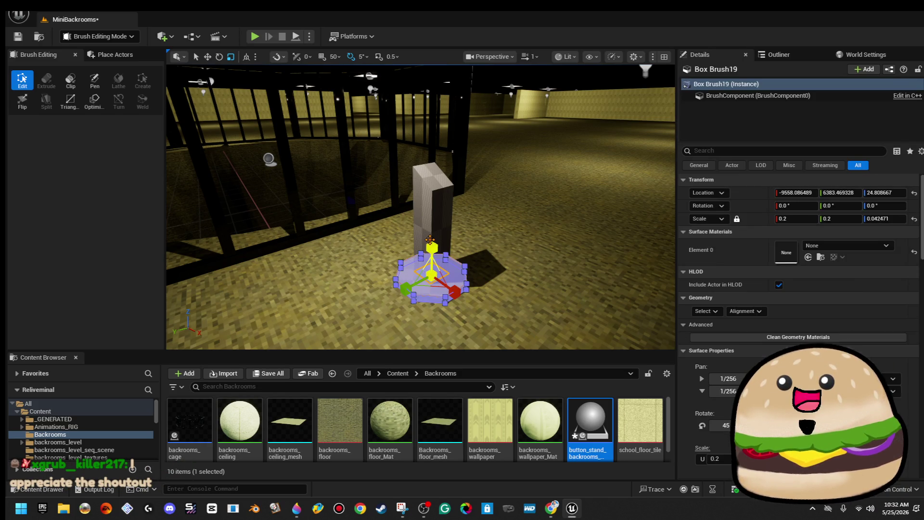
Step: Add the column to the selection and fit the texture to each pillar surface
left_click(434, 202, "ctrl")
left_click(719, 246)
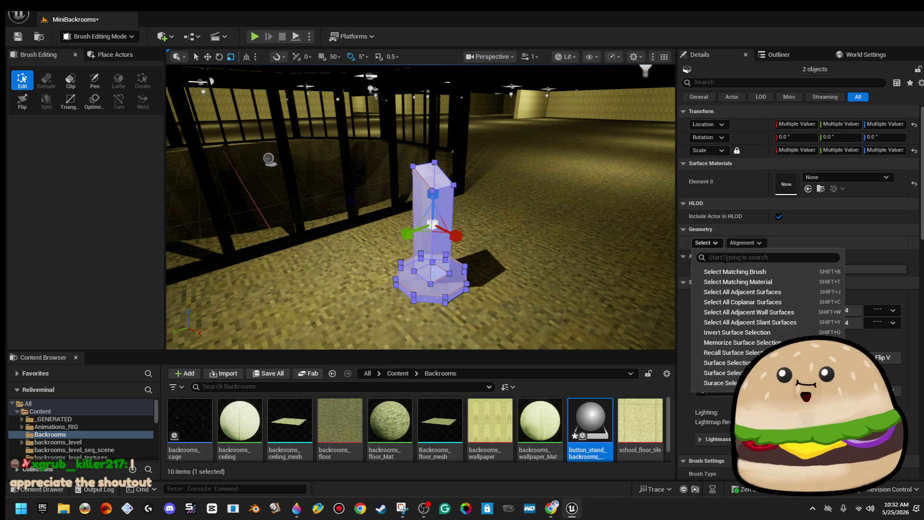
left_click(722, 272)
left_click(751, 244)
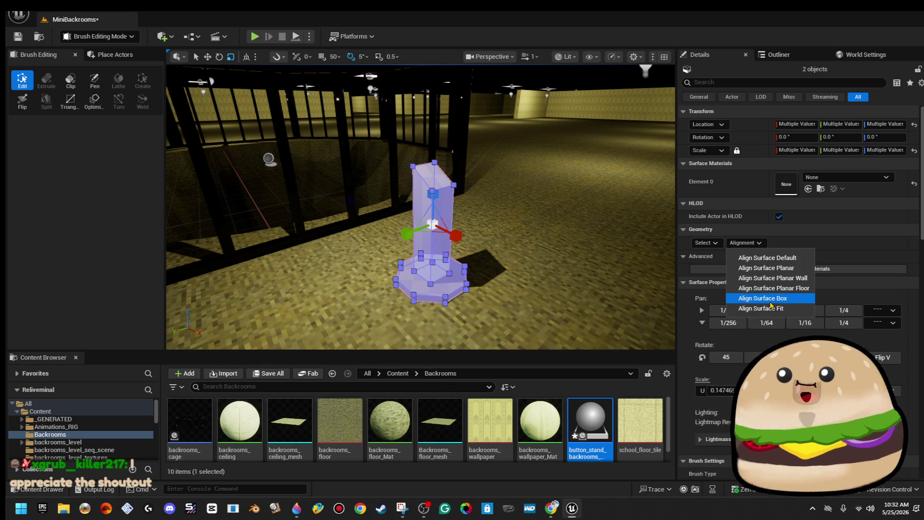
left_click(772, 302)
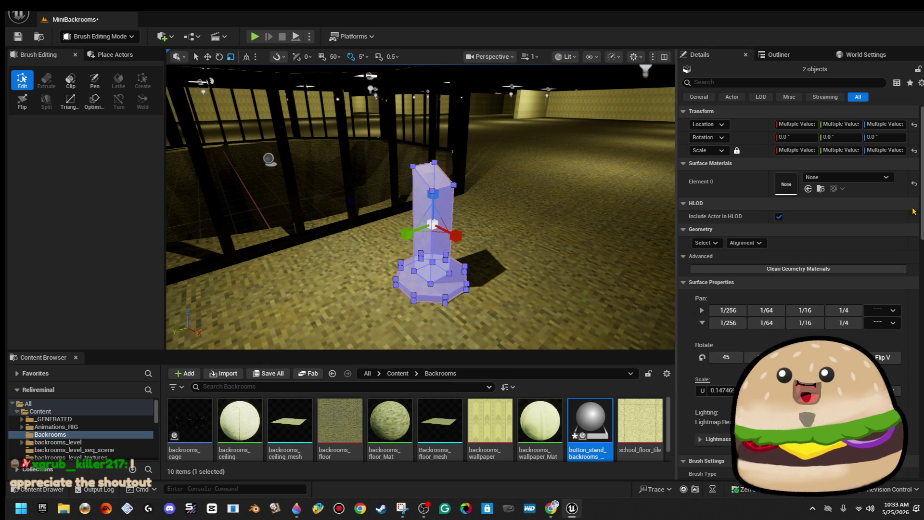
left_click(746, 242)
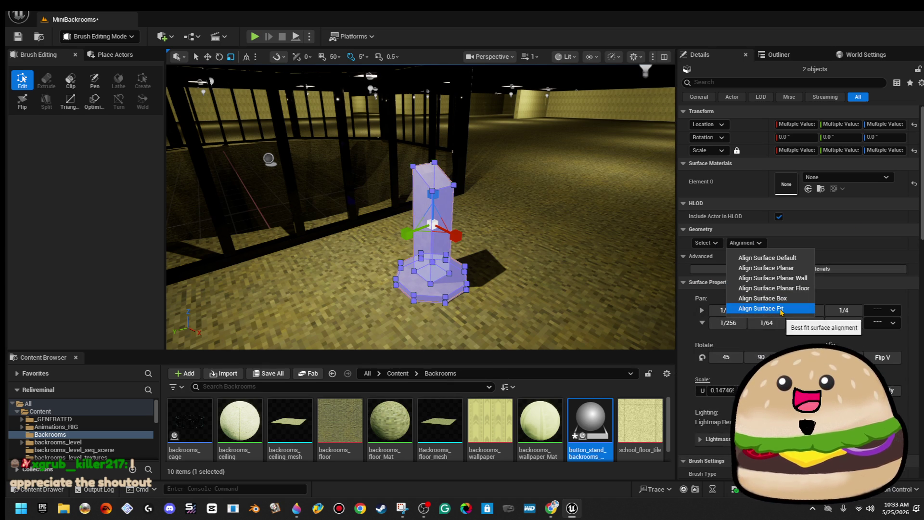
left_click(780, 309)
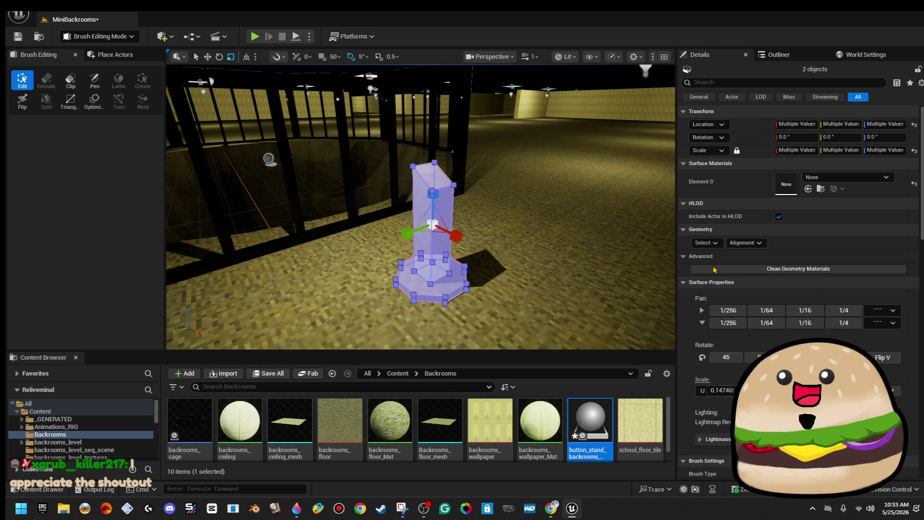
Step: Apply darker_cloudy_sky_window_reflection to Element 0 and view the pillar up close
left_click(872, 179)
type("cloud")
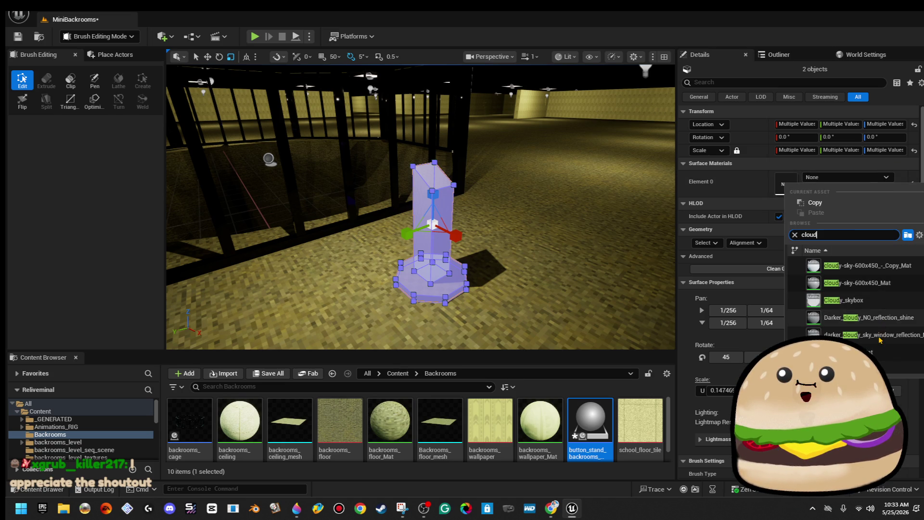
left_click(852, 266)
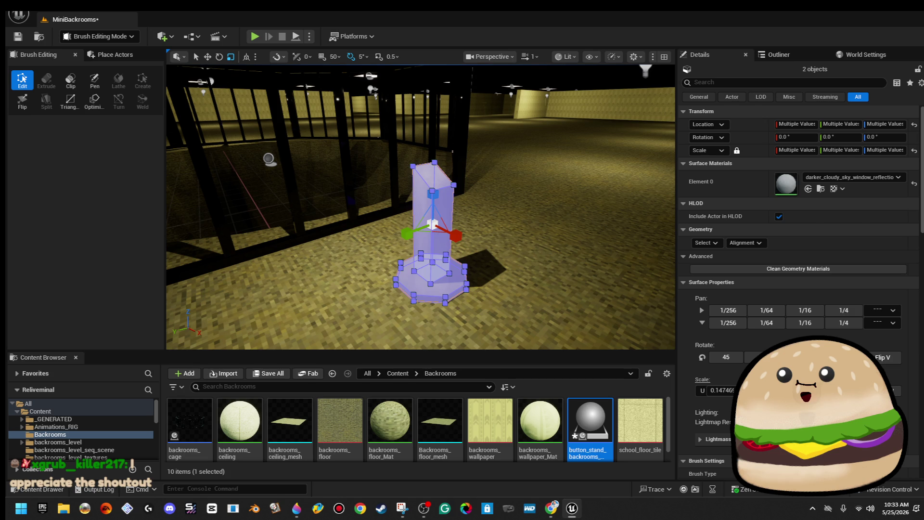
left_click(541, 100)
mouse_move(528, 108)
left_mouse_down()
mouse_move(597, 109)
mouse_move(510, 108)
mouse_move(508, 148)
left_mouse_up()
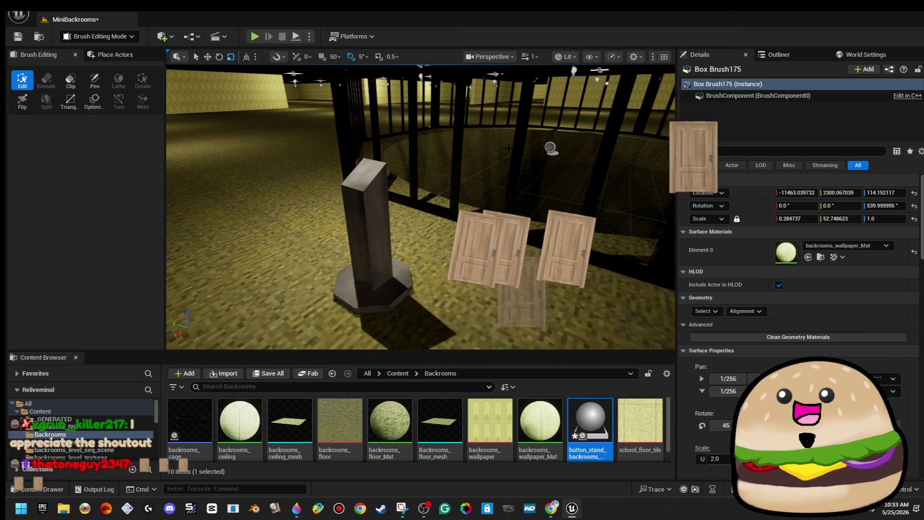
mouse_move(508, 148)
left_mouse_down()
mouse_move(477, 122)
mouse_move(529, 126)
left_mouse_up()
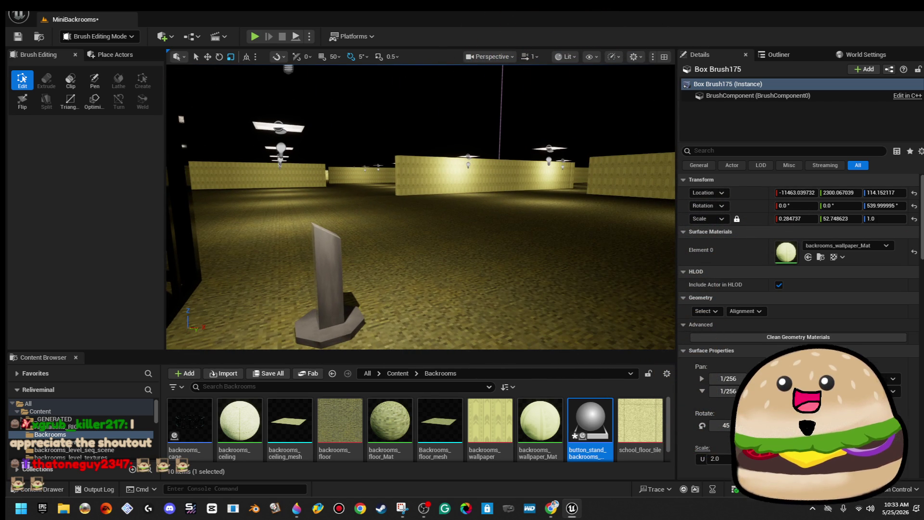
key("alt+Tab")
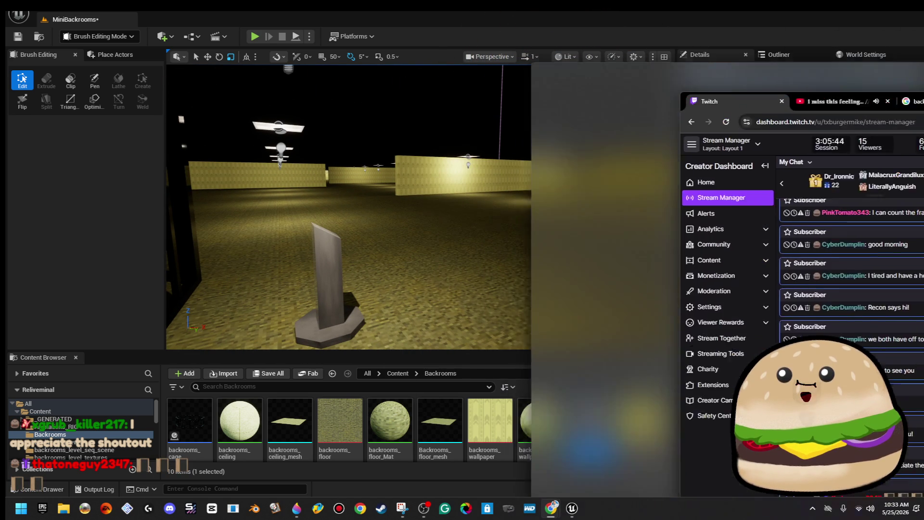
Step: Maximize the Twitch stream manager and remove the Quick Actions and Add Panel panels
key("alt+Tab")
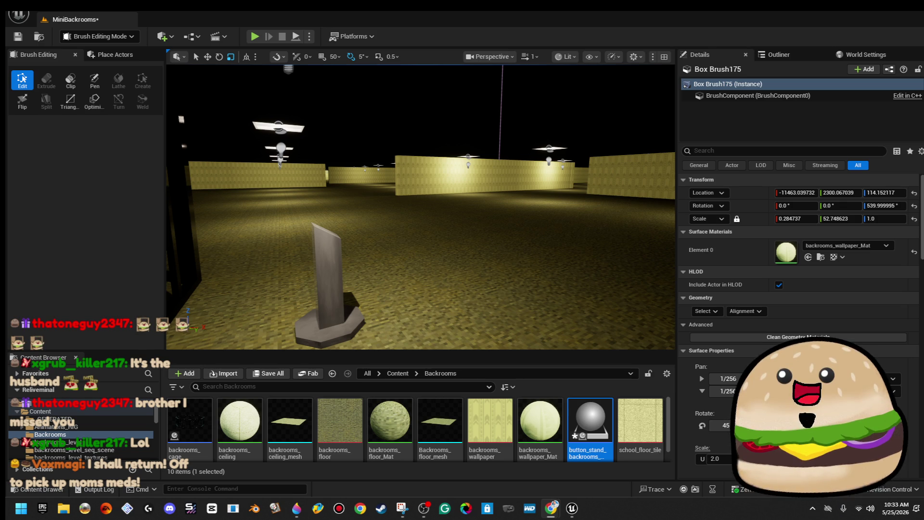
left_click(551, 508)
double_click(341, 126)
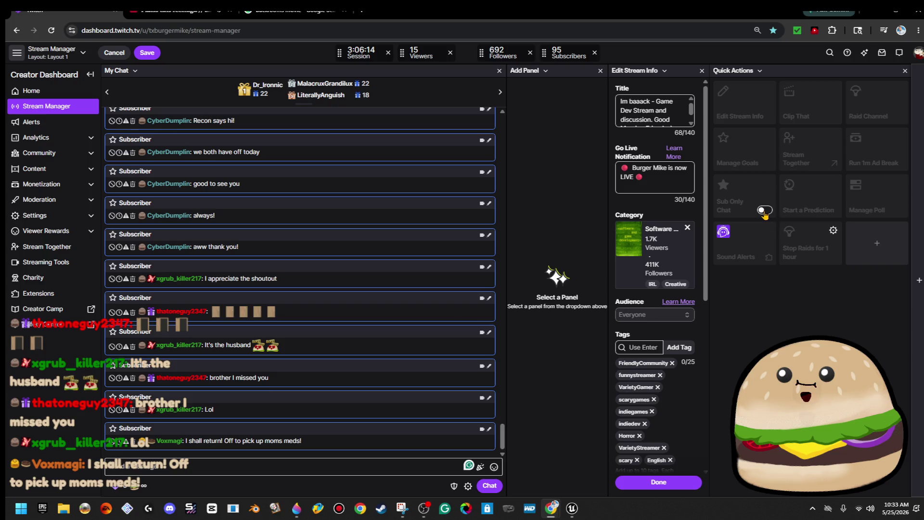
left_click(760, 72)
left_click(804, 153)
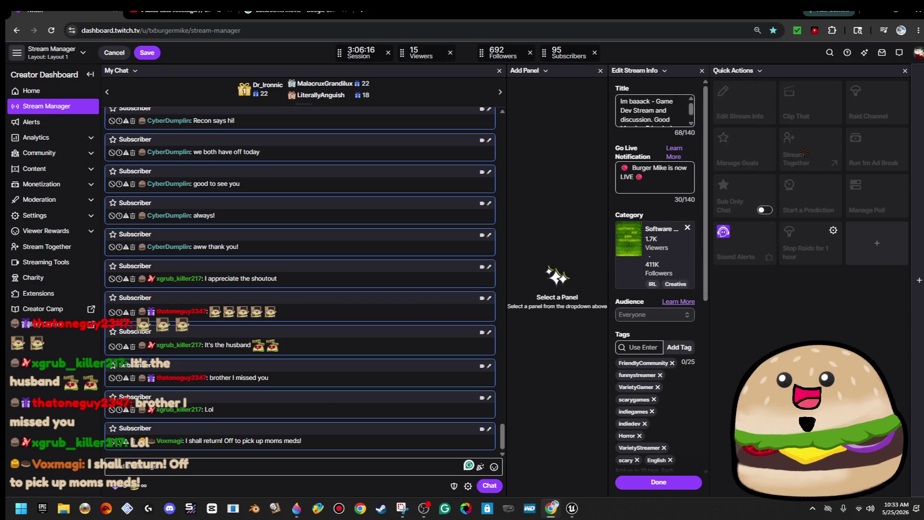
left_click(905, 71)
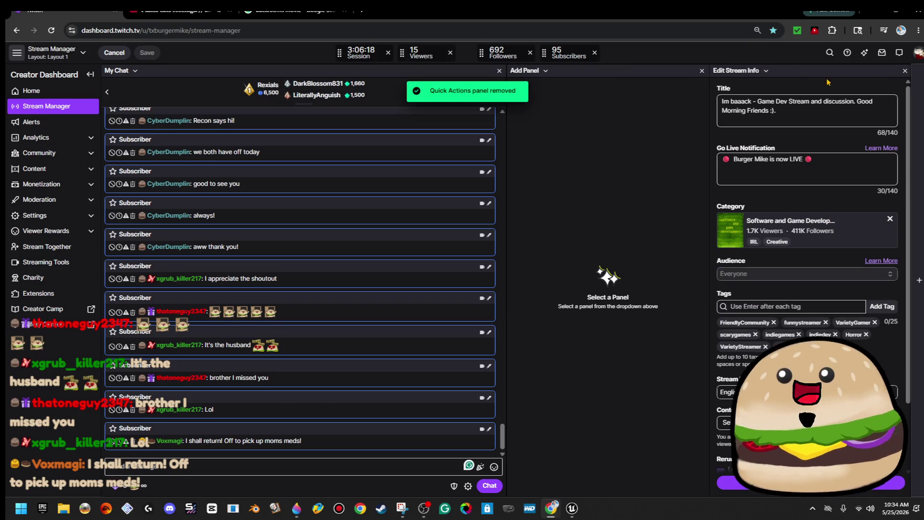
left_click(703, 71)
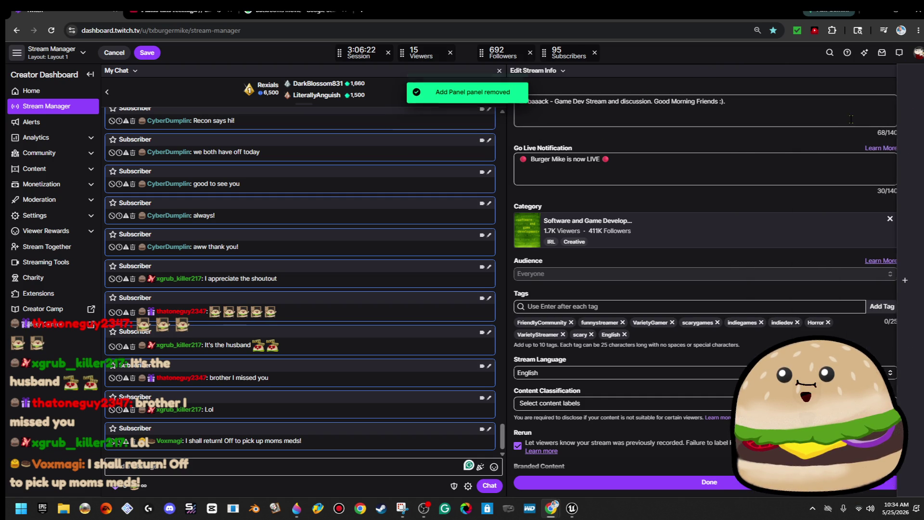
Step: Add a Mod Actions panel and switch it to Stream Health
mouse_move(916, 149)
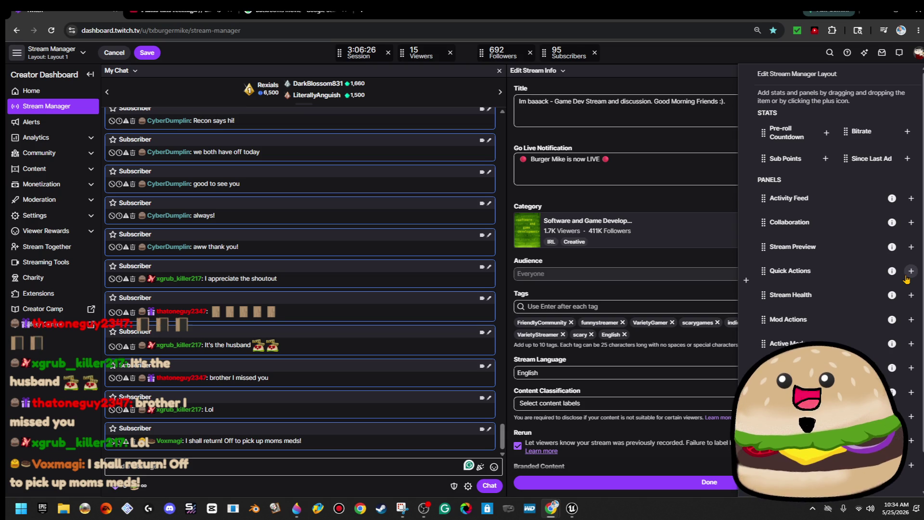
left_click(910, 320)
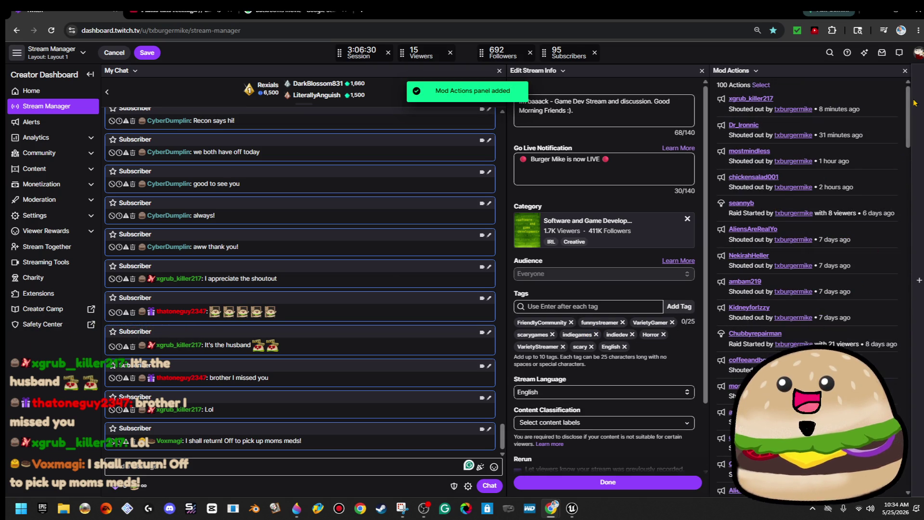
left_click(753, 72)
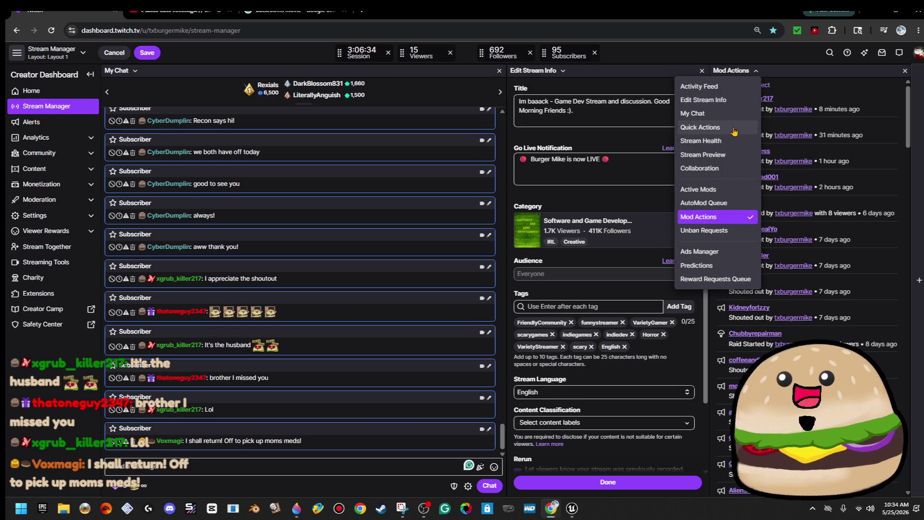
left_click(745, 140)
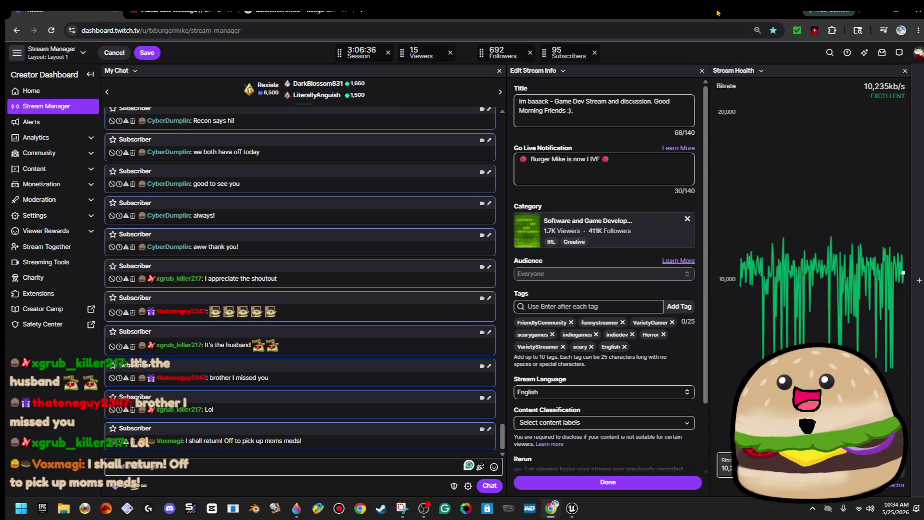
key("alt+Tab")
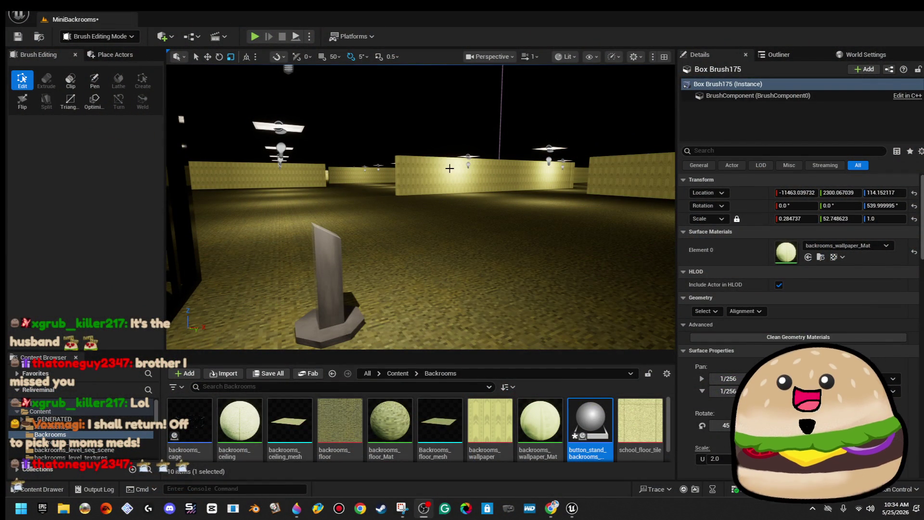
key("s")
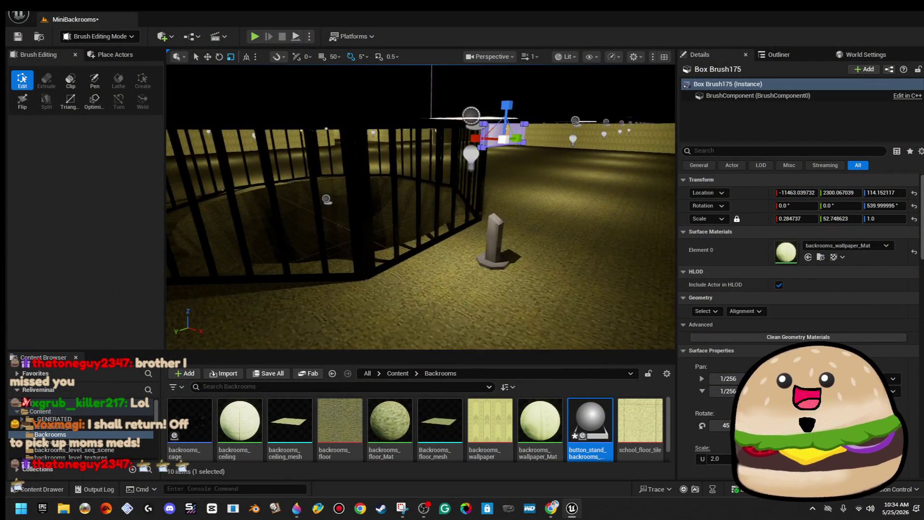
key("w")
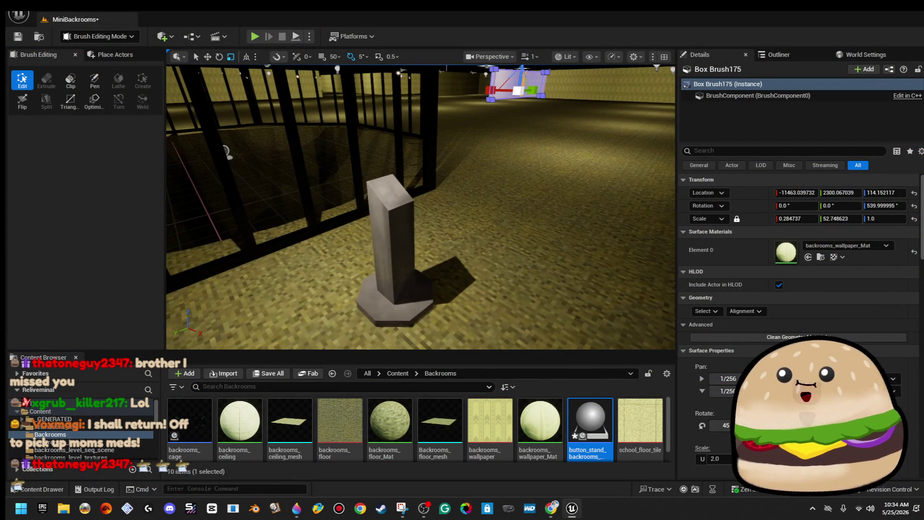
left_click(388, 207)
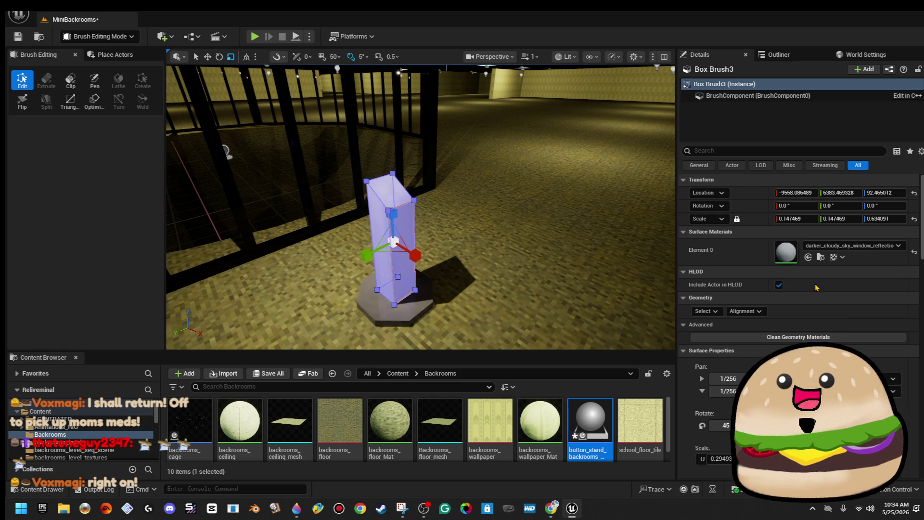
left_click(849, 246)
type("vend")
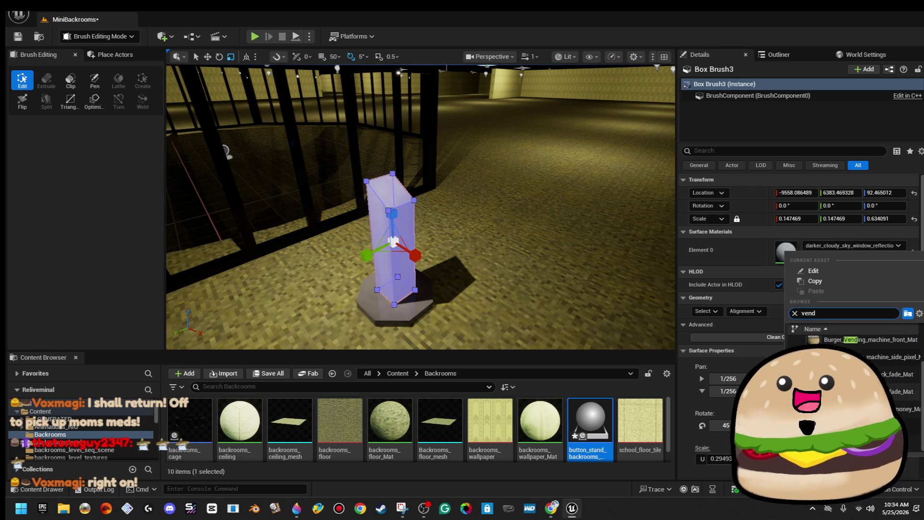
key("Escape")
left_click(550, 122)
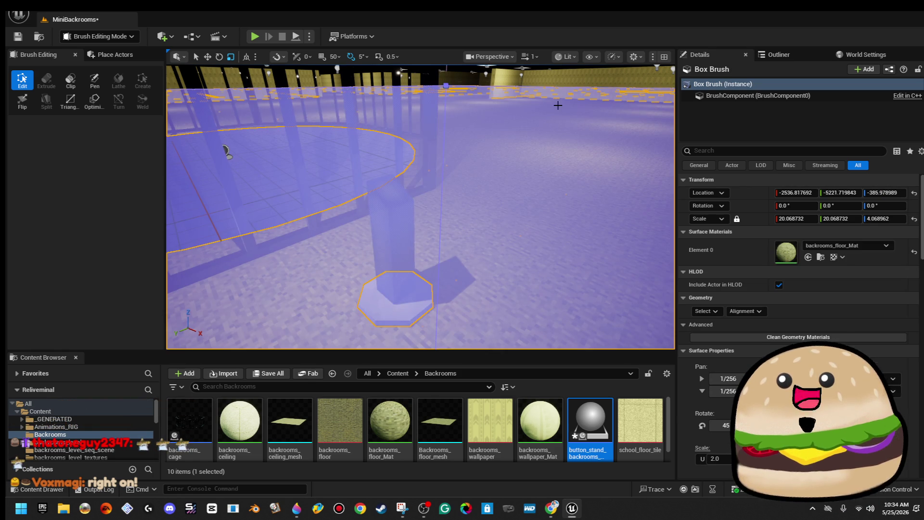
left_click(558, 105)
left_click(484, 227)
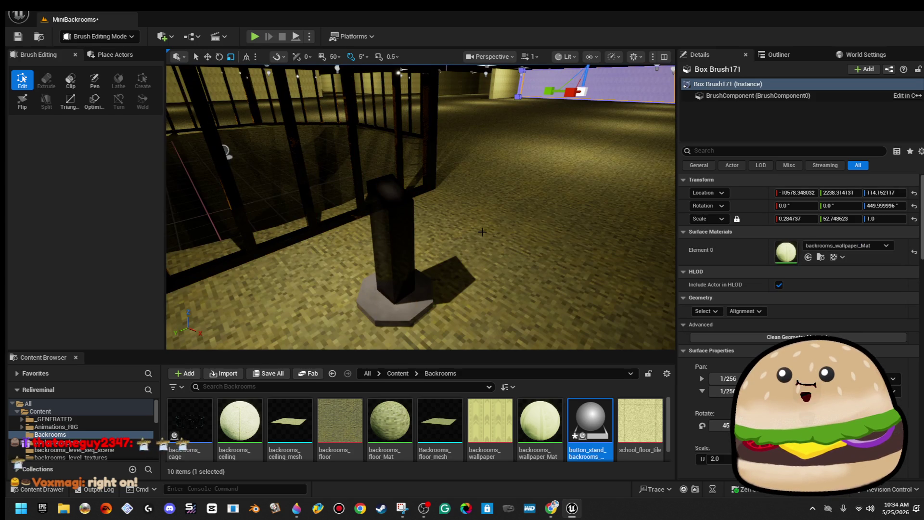
left_click_drag(483, 234, 591, 224)
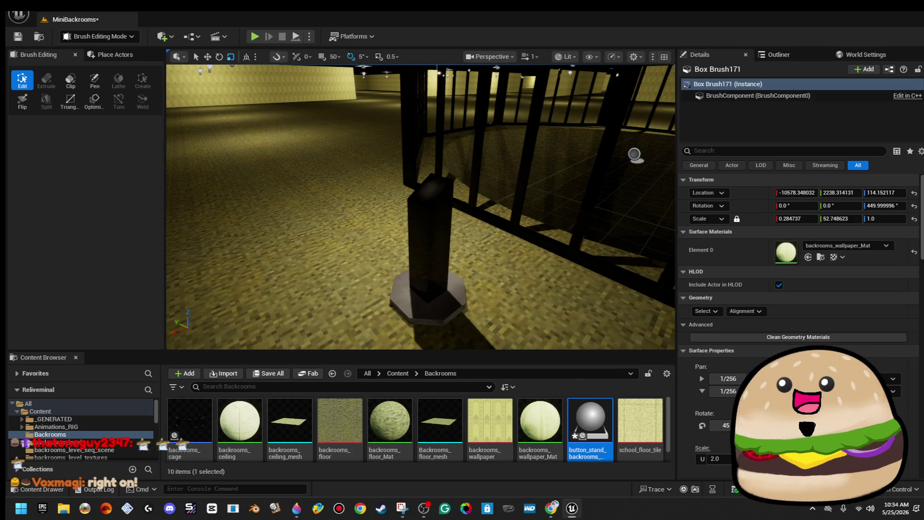
left_click(436, 307)
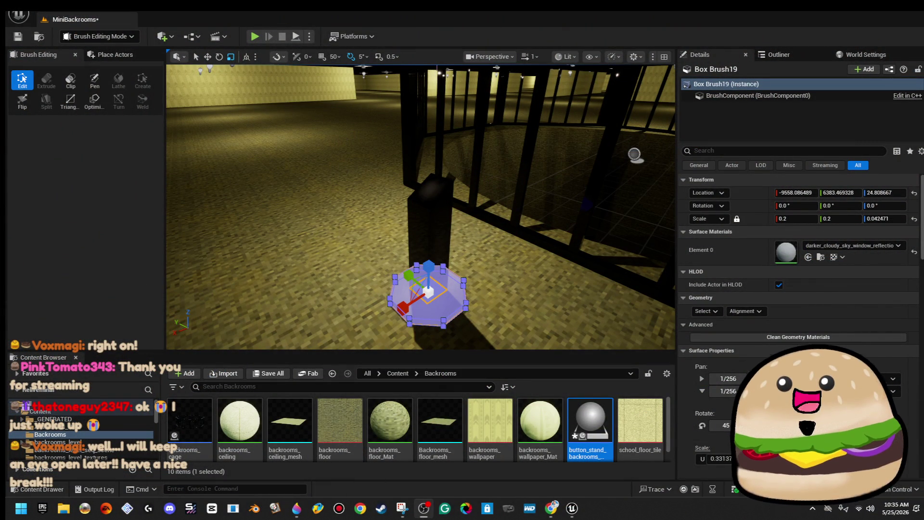
key("alt+Tab")
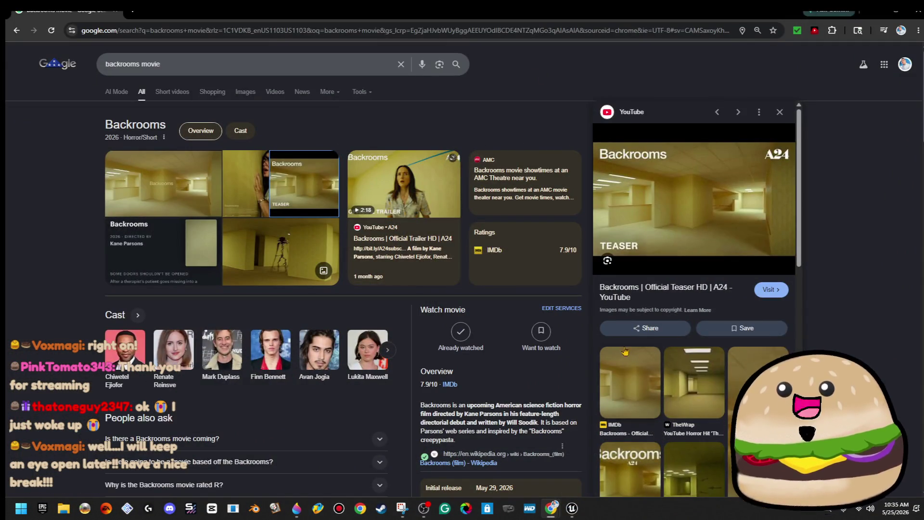
Step: Load twitch.tv by entering 'tw' in the address bar, skipping the youtube.com suggestion
left_click(420, 34)
type("y")
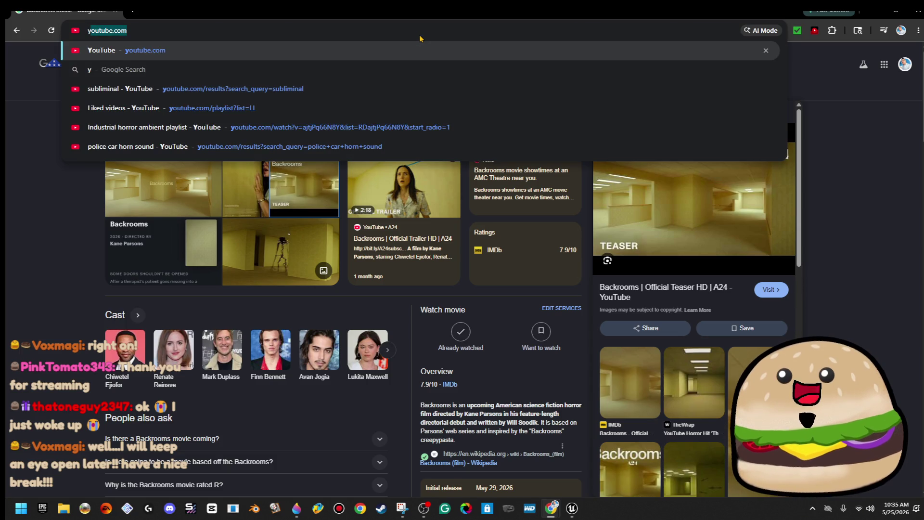
key("BackSpace")
type("tw")
key("Return")
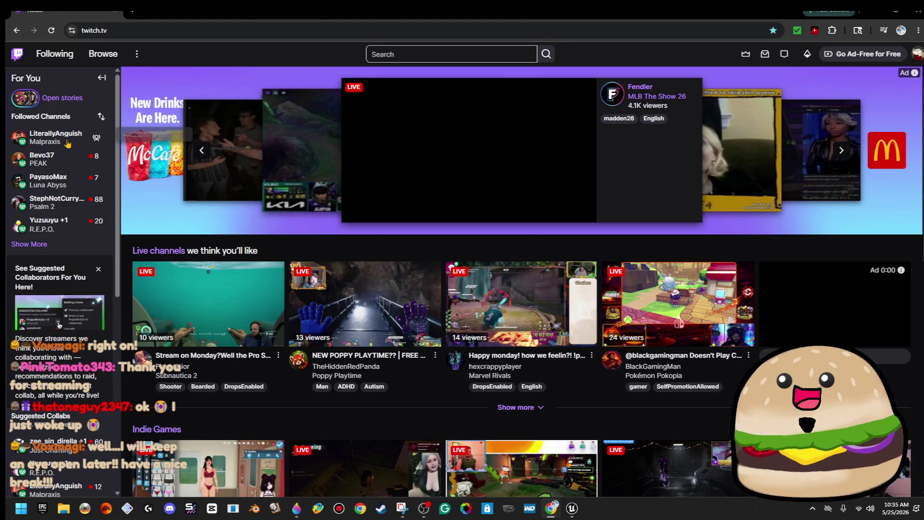
Step: Open the top channel under Followed Channels in the left sidebar
left_click(63, 140)
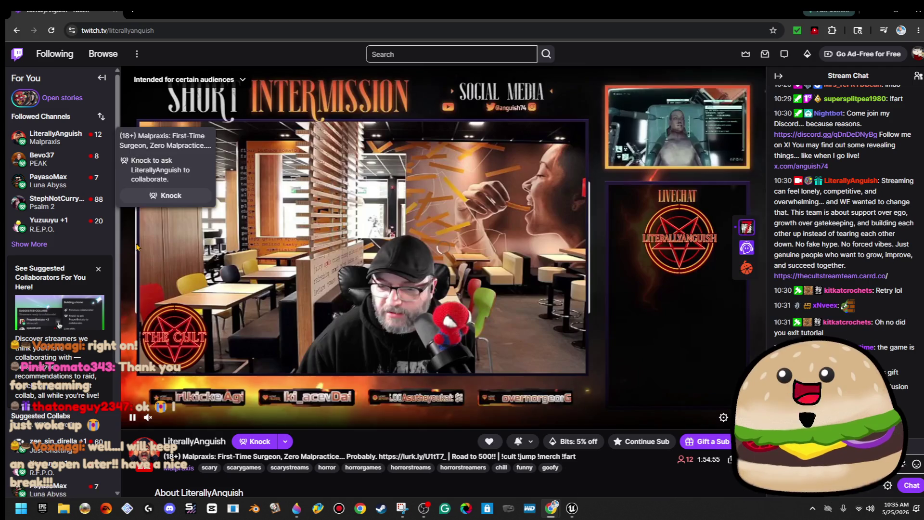